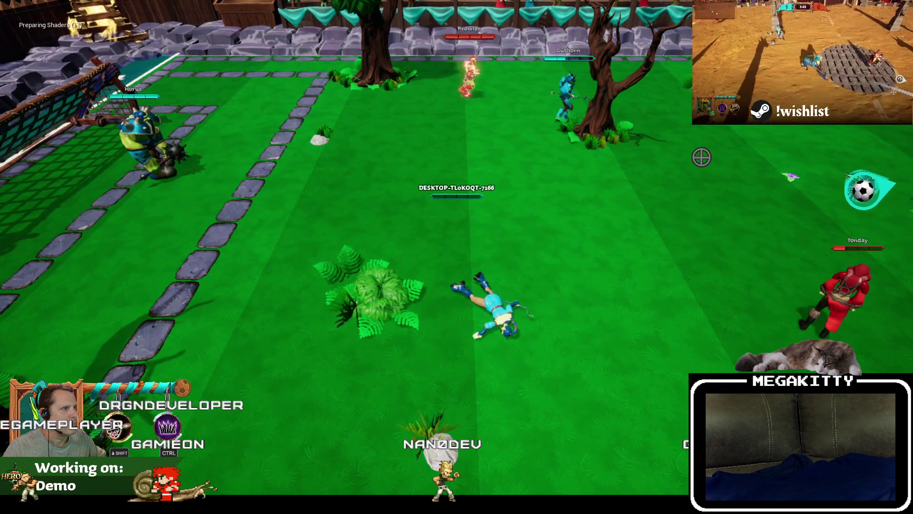
Run the hero around the pitch, fire a bow shot, then stop the play session.
{"action": "key", "text": "w"}
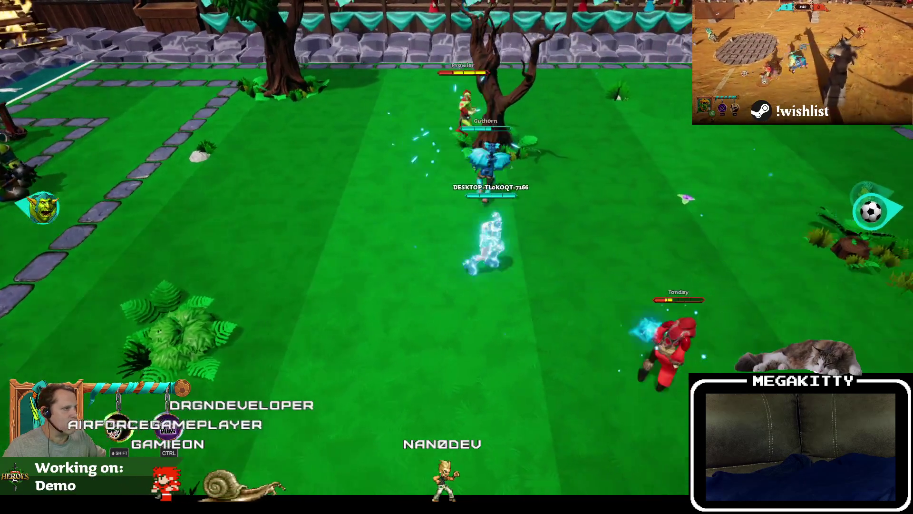
{"action": "key", "text": "d"}
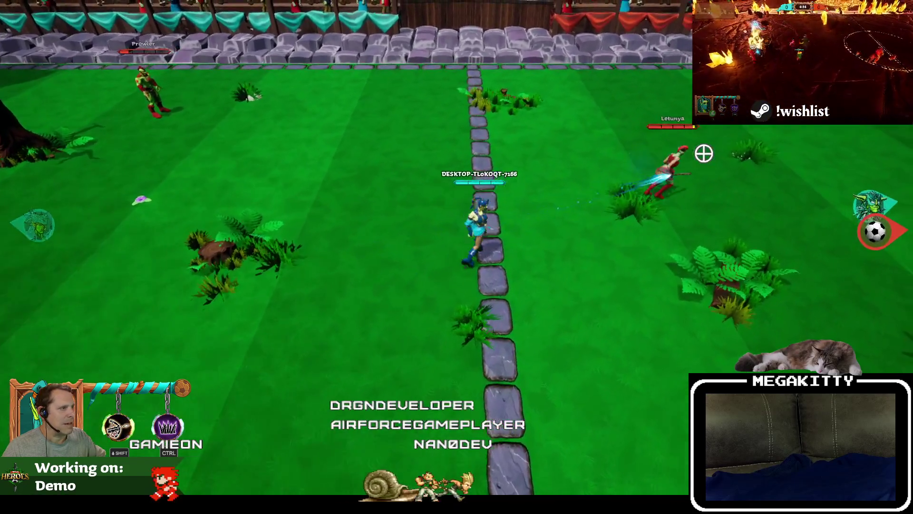
{"action": "left_click", "coordinate": [717, 195]}
{"action": "key", "text": "a"}
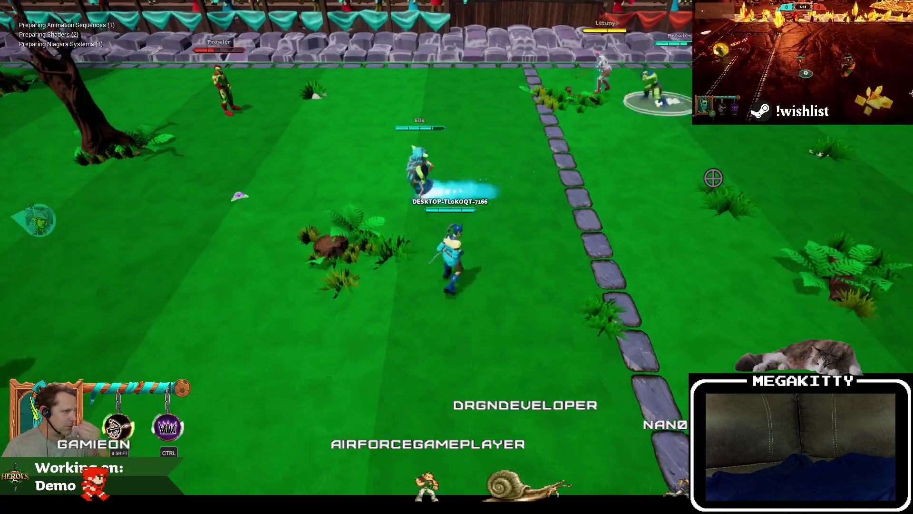
{"action": "key", "text": "Escape"}
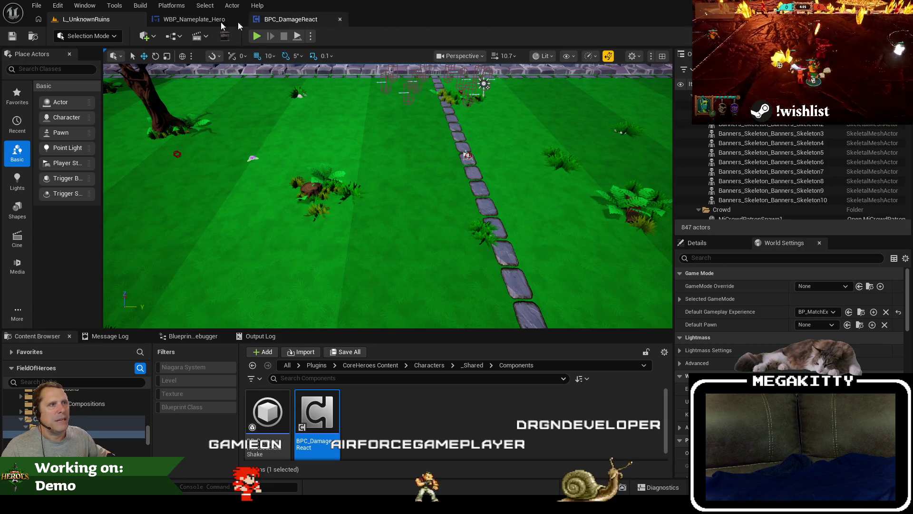
Open WBP_Nameplate_Hero_BACKUP from the Content Browser and select its health bar frame.
{"action": "left_click", "coordinate": [186, 20]}
{"action": "left_click", "coordinate": [33, 40]}
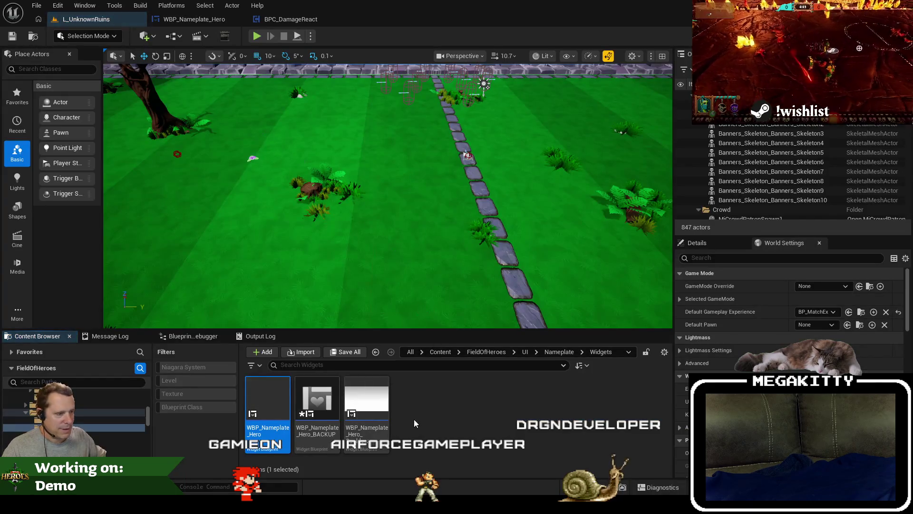
{"action": "double_click", "coordinate": [323, 402]}
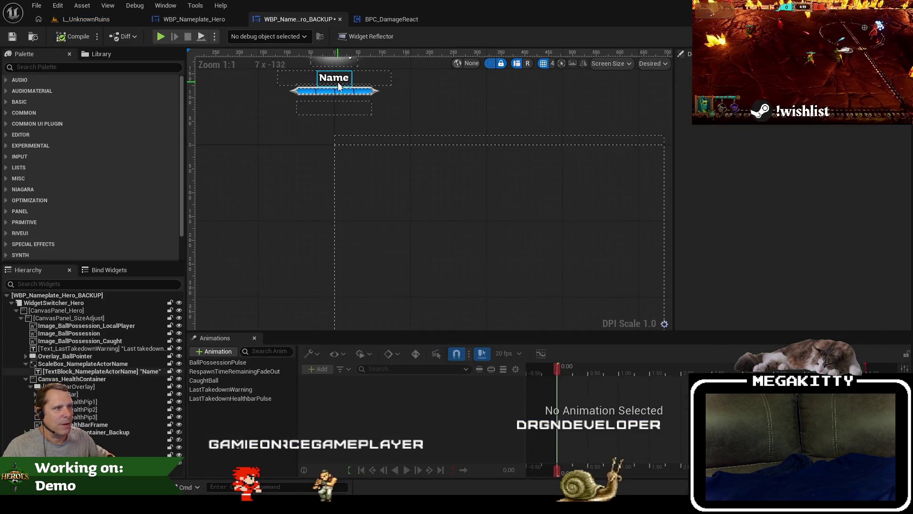
{"action": "left_click", "coordinate": [331, 91]}
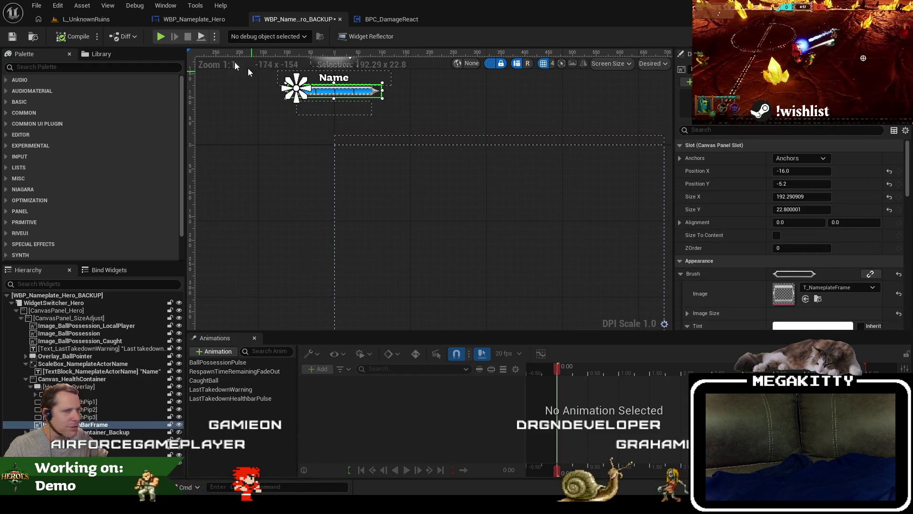
Show WBP_Nameplate_Hero in the Designer and select HealthBarFrame on the canvas.
{"action": "left_click", "coordinate": [191, 19]}
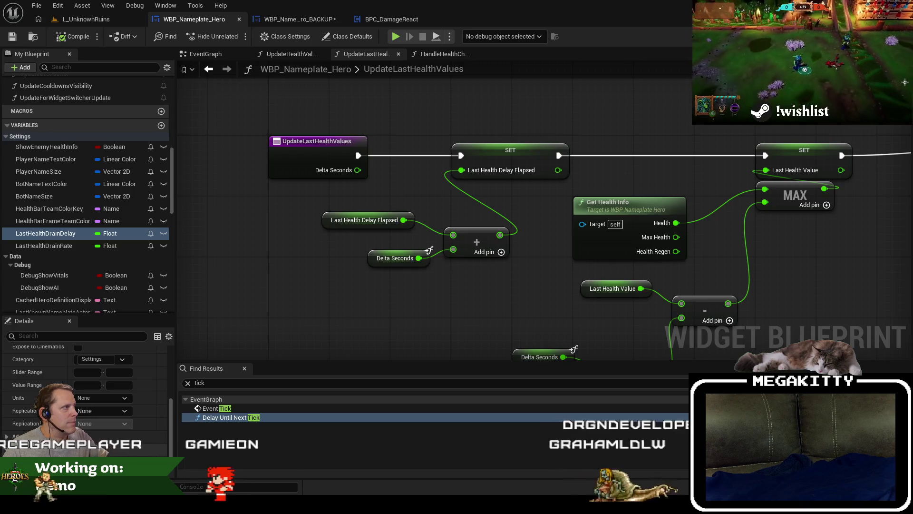
{"action": "left_click", "coordinate": [870, 36]}
{"action": "left_click", "coordinate": [421, 145]}
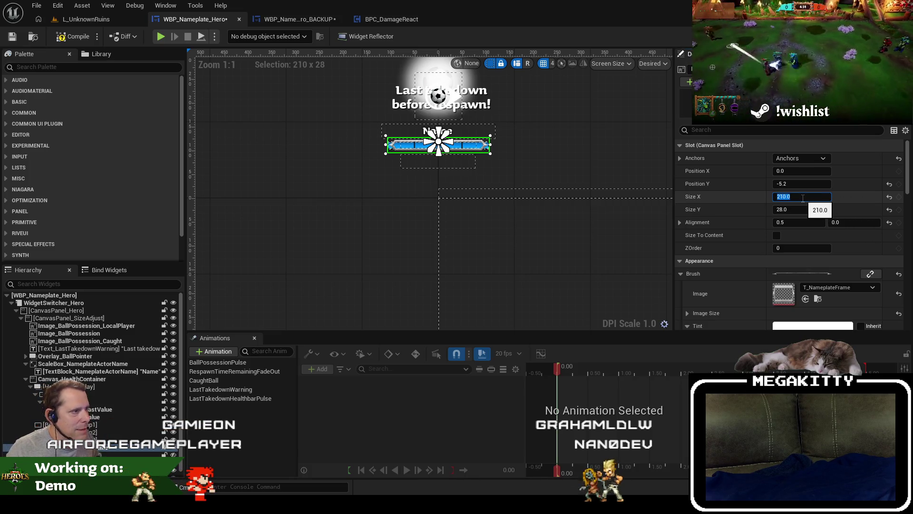
Compare HealthBarFrame and HealthBarOverlay sizes, then narrow the overlay to about 190.6 wide.
{"action": "scroll", "coordinate": [497, 153], "scroll_direction": "up", "scroll_amount": 2}
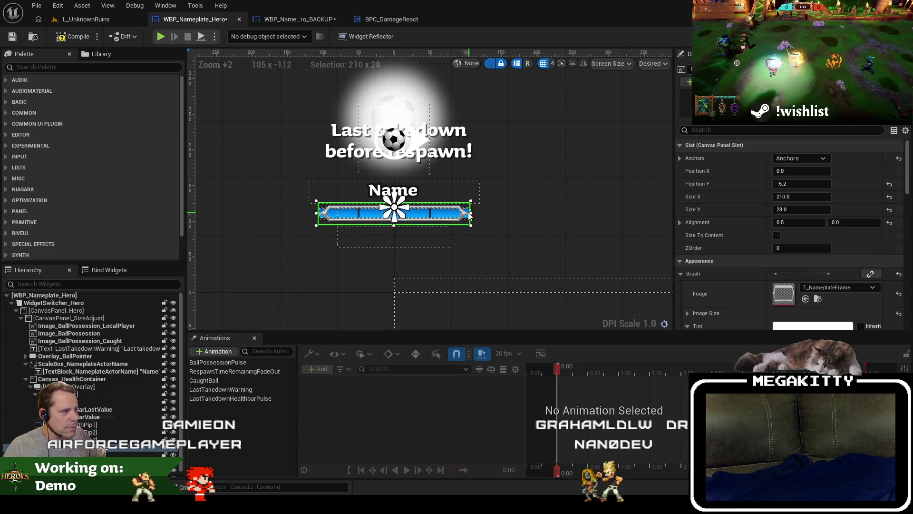
{"action": "scroll", "coordinate": [469, 215], "scroll_direction": "up", "scroll_amount": 1}
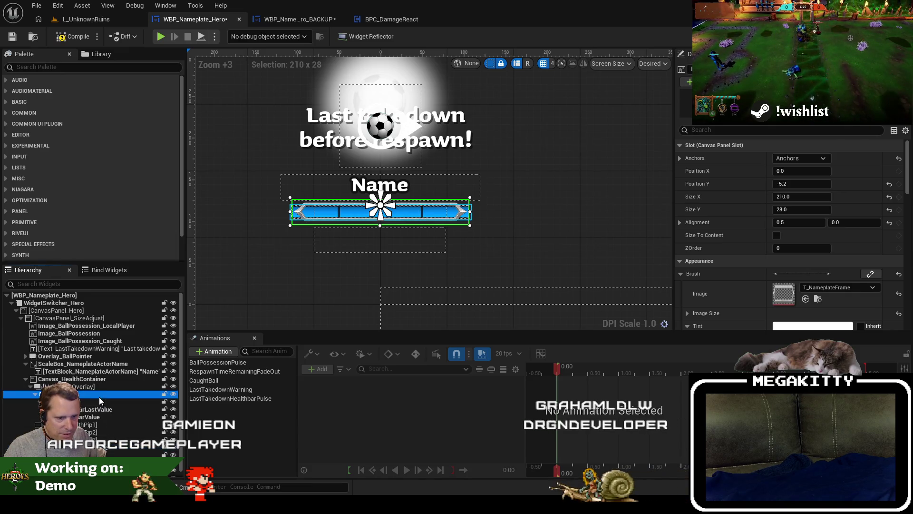
{"action": "left_click", "coordinate": [86, 386]}
{"action": "left_click", "coordinate": [113, 388]}
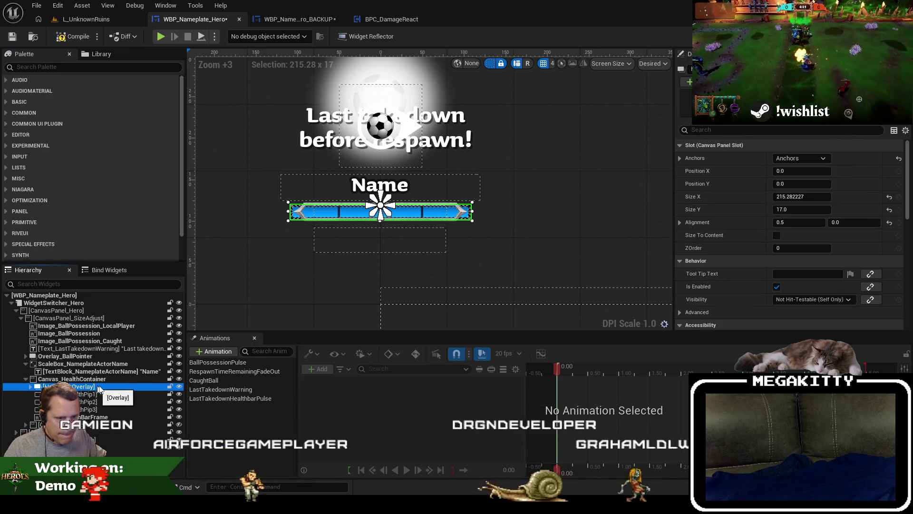
{"action": "left_click", "coordinate": [814, 197]}
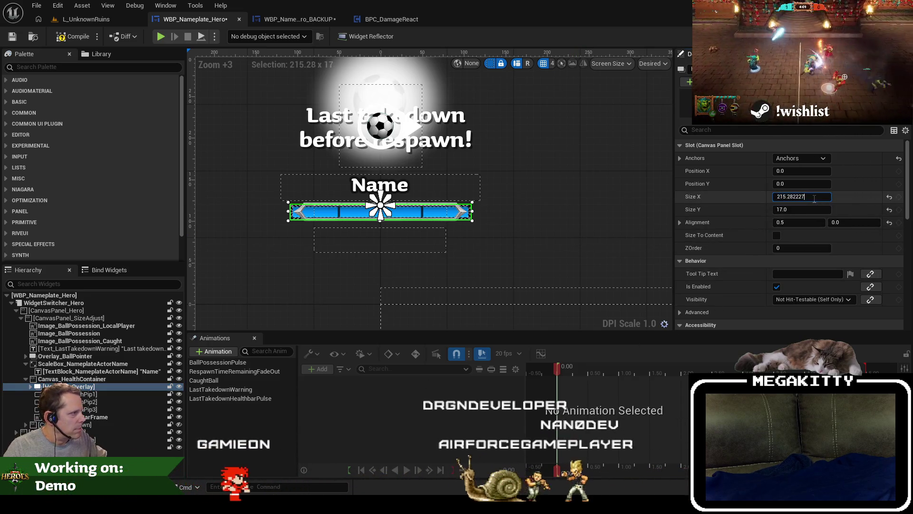
{"action": "left_click", "coordinate": [675, 187]}
{"action": "left_click", "coordinate": [457, 212]}
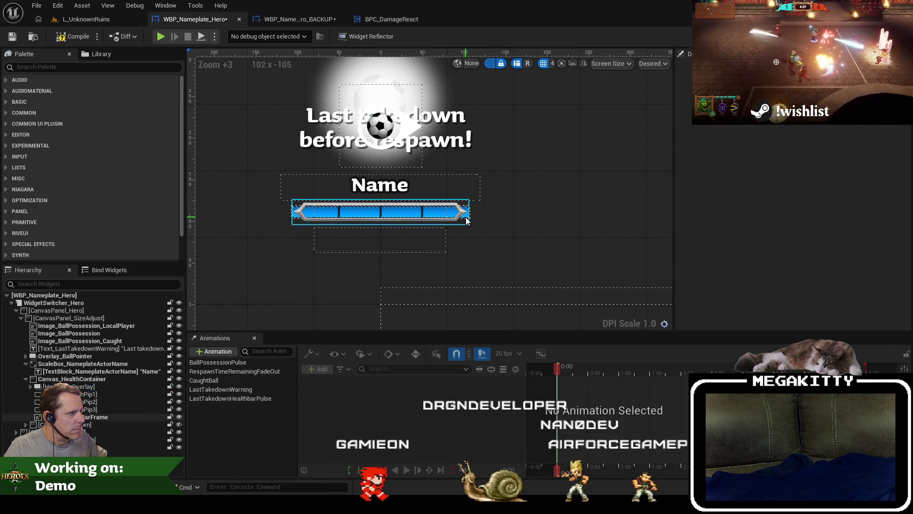
{"action": "left_click", "coordinate": [122, 386]}
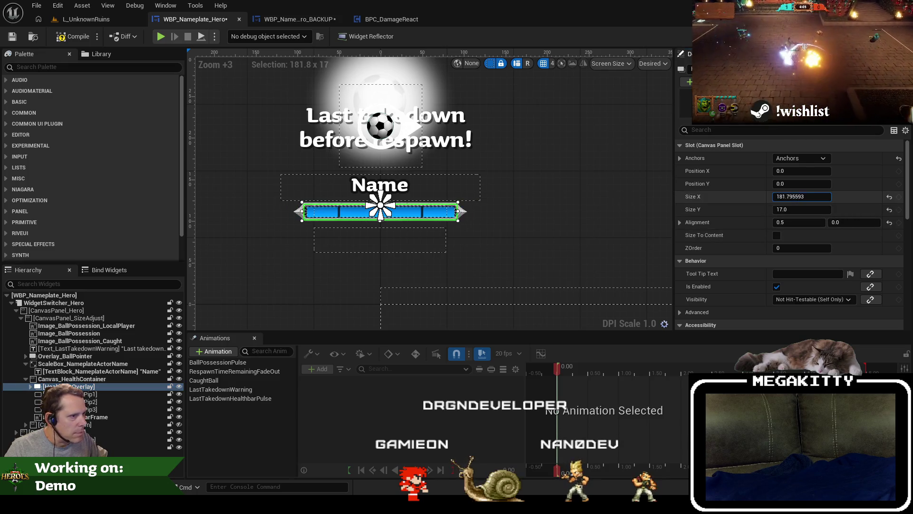
{"action": "left_click_drag", "start_coordinate": [802, 197], "coordinate": [797, 196]}
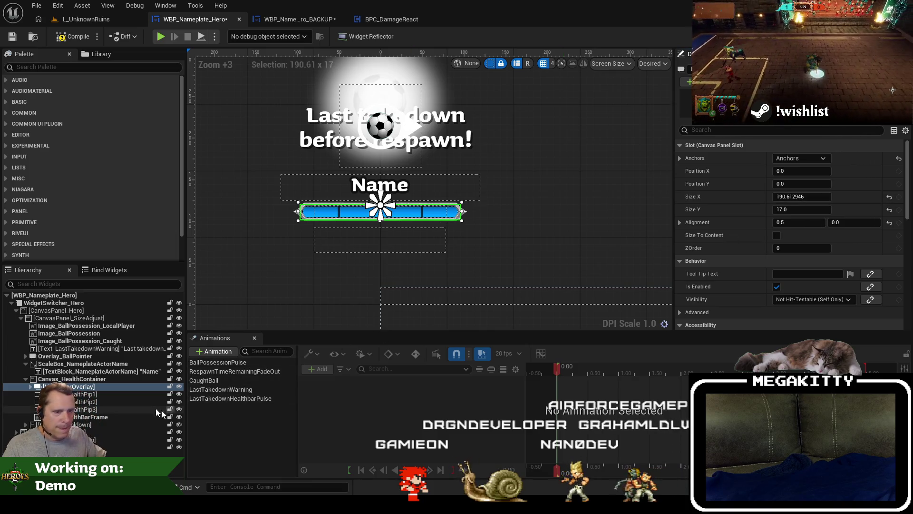
Set HealthPip1's Position X to -45.
{"action": "left_click", "coordinate": [116, 395]}
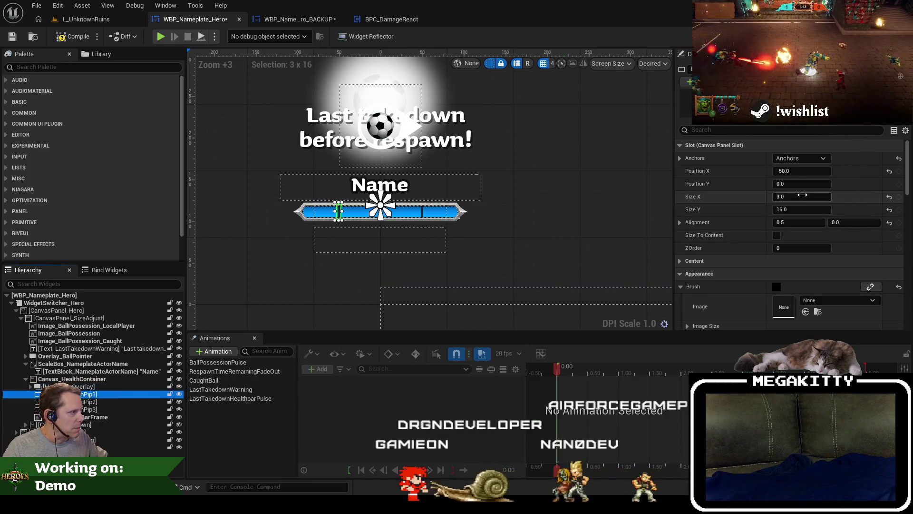
{"action": "left_click", "coordinate": [804, 173]}
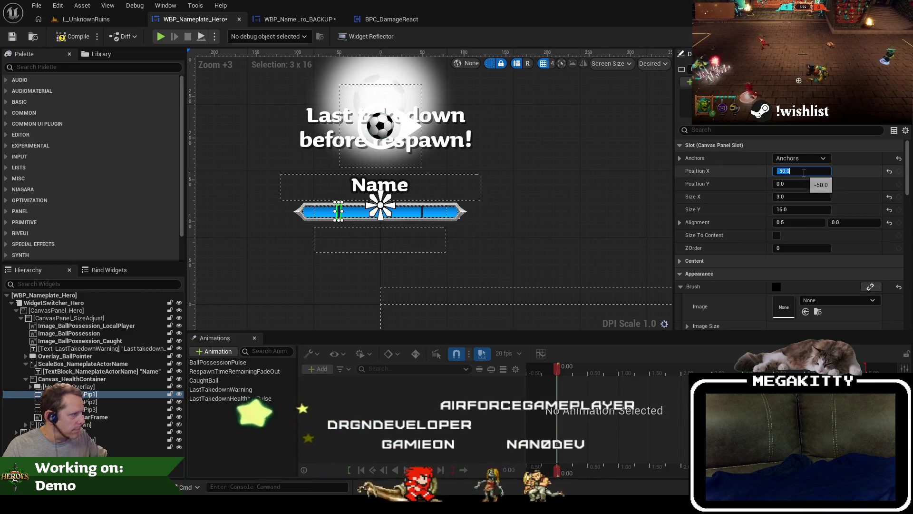
{"action": "type", "text": "-45"}
{"action": "key", "text": "Return"}
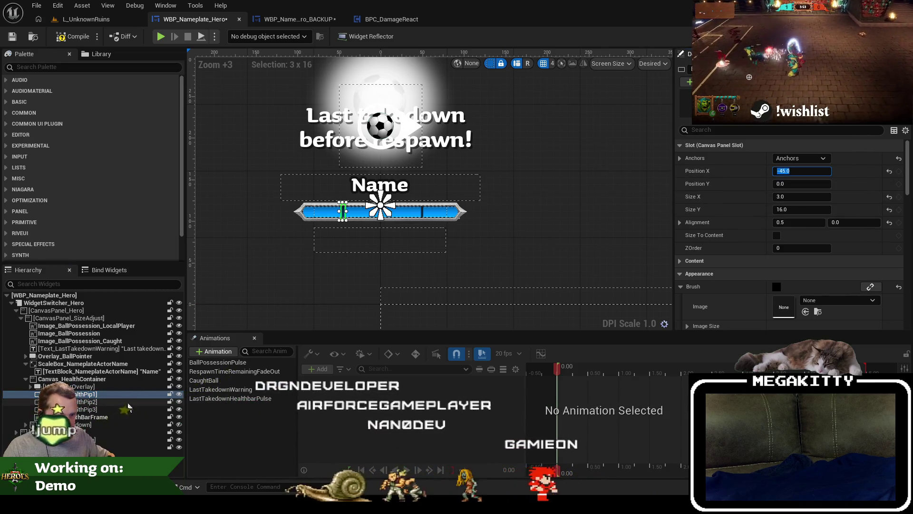
Check HealthPip3, reselect the health bar overlay, and switch to the BACKUP nameplate for comparison.
{"action": "left_click", "coordinate": [127, 409]}
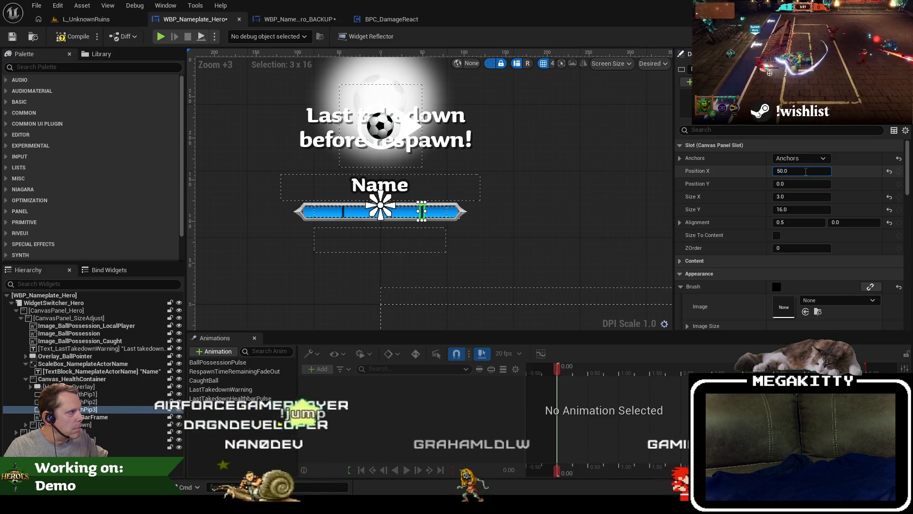
{"action": "left_click", "coordinate": [577, 218]}
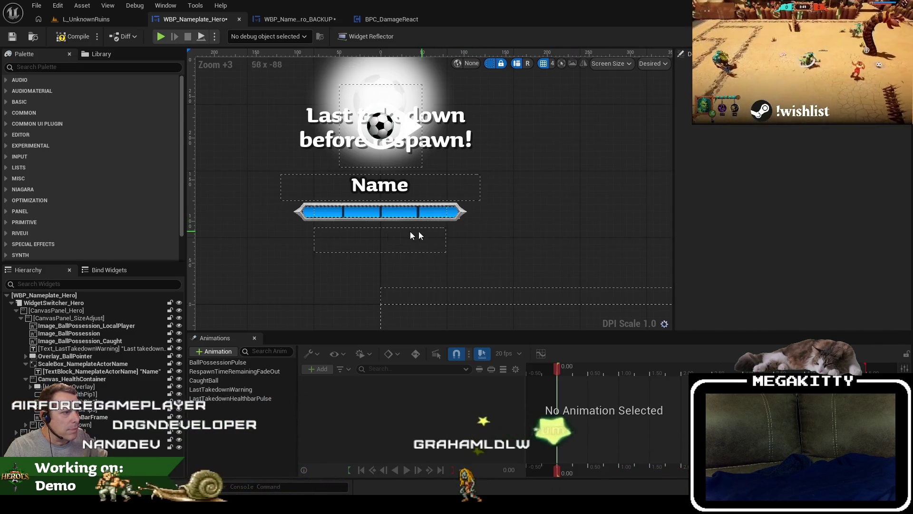
{"action": "left_click", "coordinate": [408, 212]}
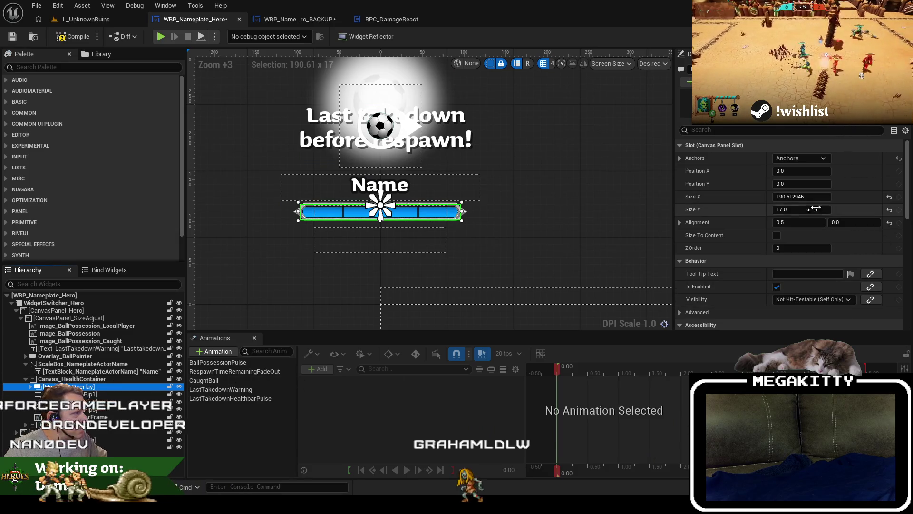
{"action": "left_click", "coordinate": [305, 20]}
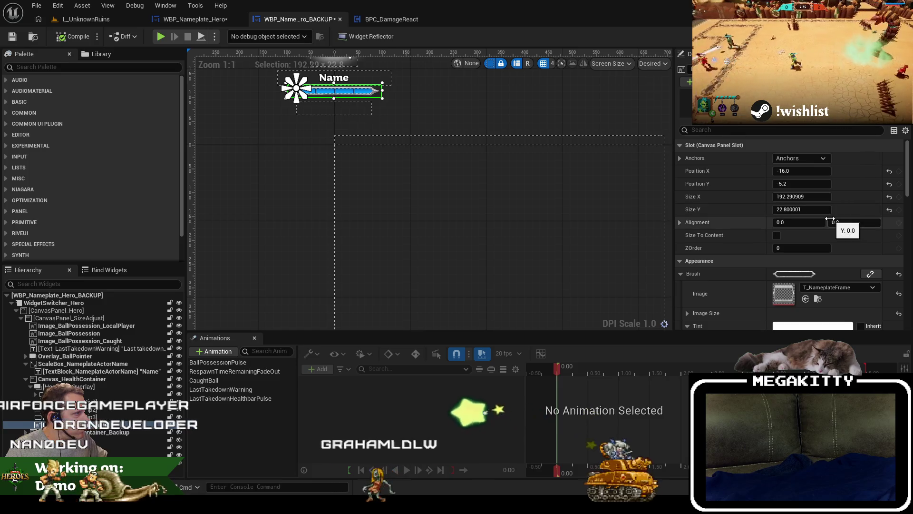
Set the health bar frame's height to 24, checking the backup's frame for reference.
{"action": "key", "text": "ctrl+Tab"}
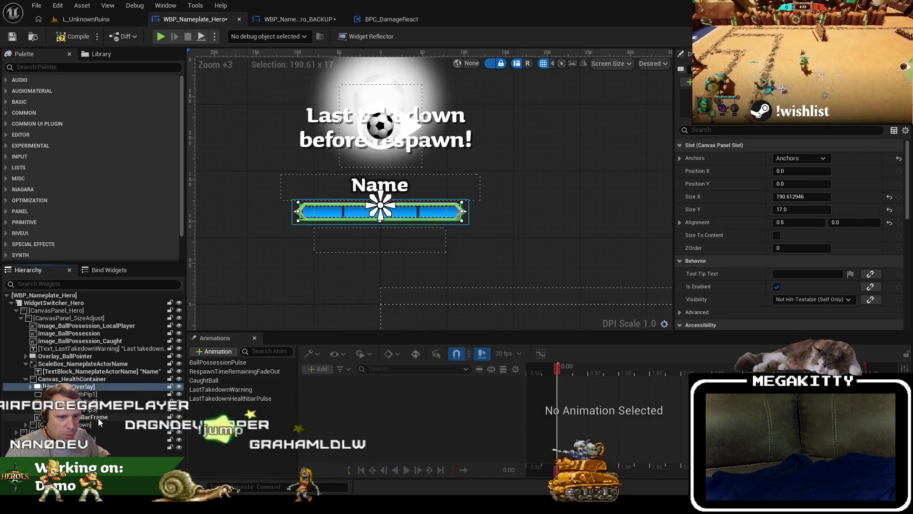
{"action": "left_click", "coordinate": [98, 417]}
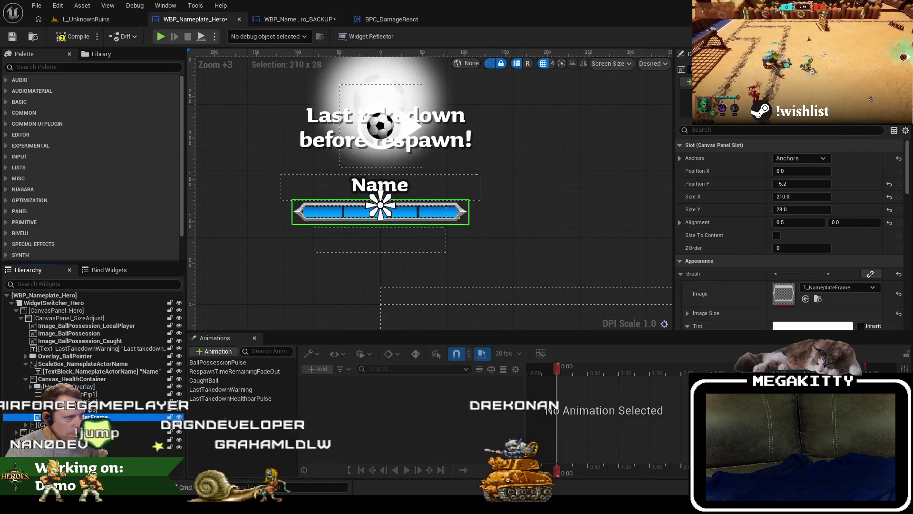
{"action": "left_click", "coordinate": [808, 207]}
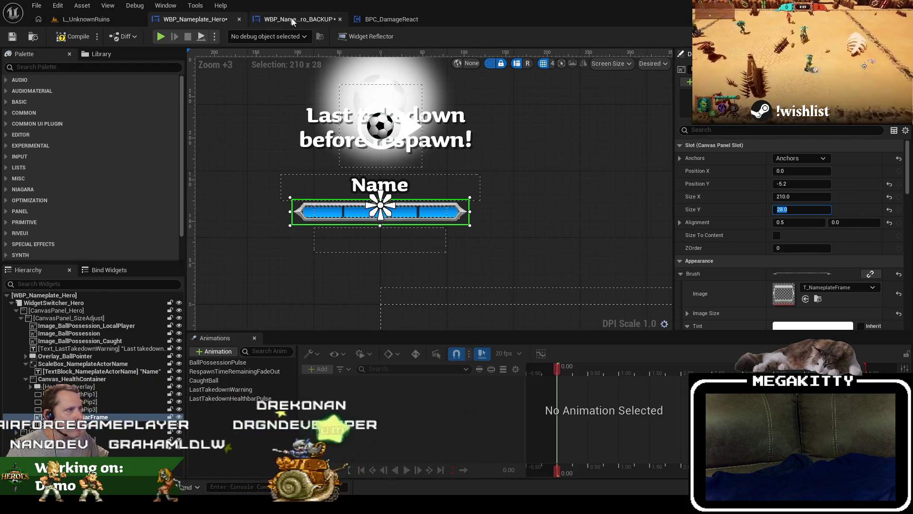
{"action": "left_click", "coordinate": [293, 20]}
{"action": "key", "text": "ctrl+Tab"}
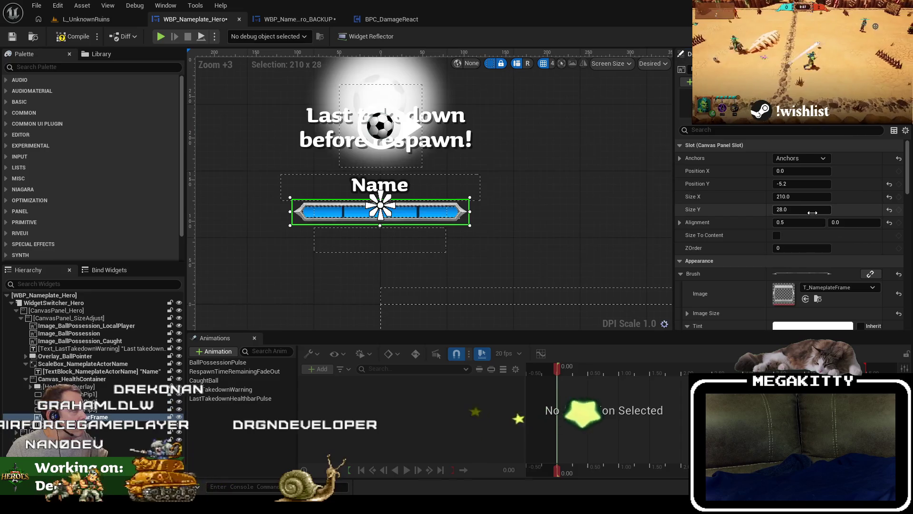
{"action": "left_click", "coordinate": [804, 210]}
{"action": "type", "text": "24"}
{"action": "key", "text": "Tab"}
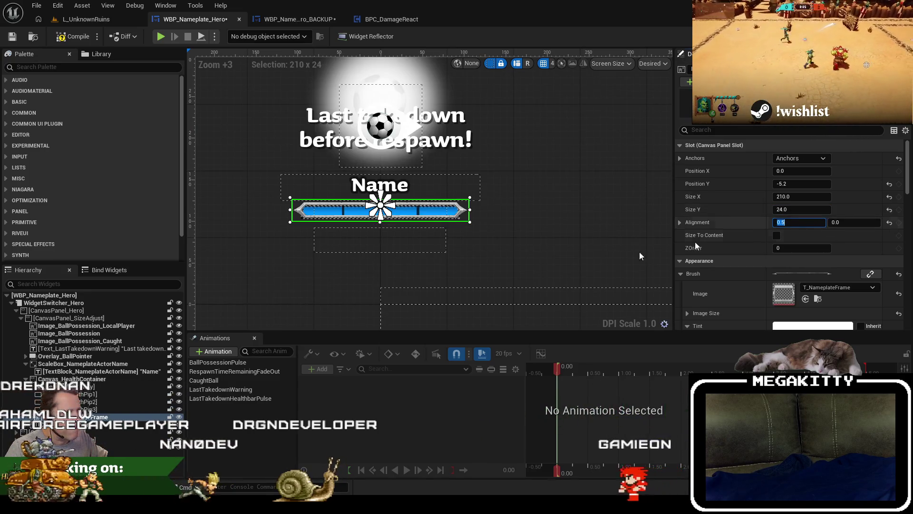
Set the health bar frame's Position Y to -4.
{"action": "left_click", "coordinate": [115, 387]}
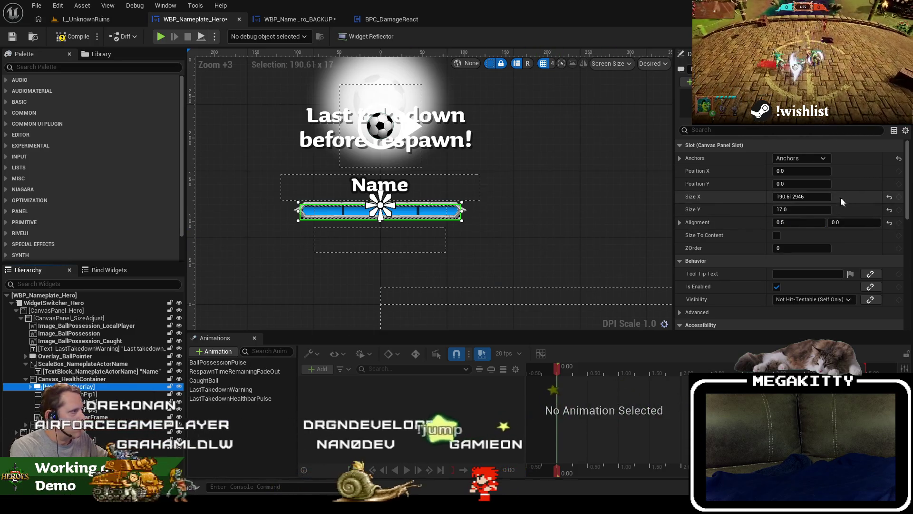
{"action": "scroll", "coordinate": [376, 223], "scroll_direction": "up", "scroll_amount": 3}
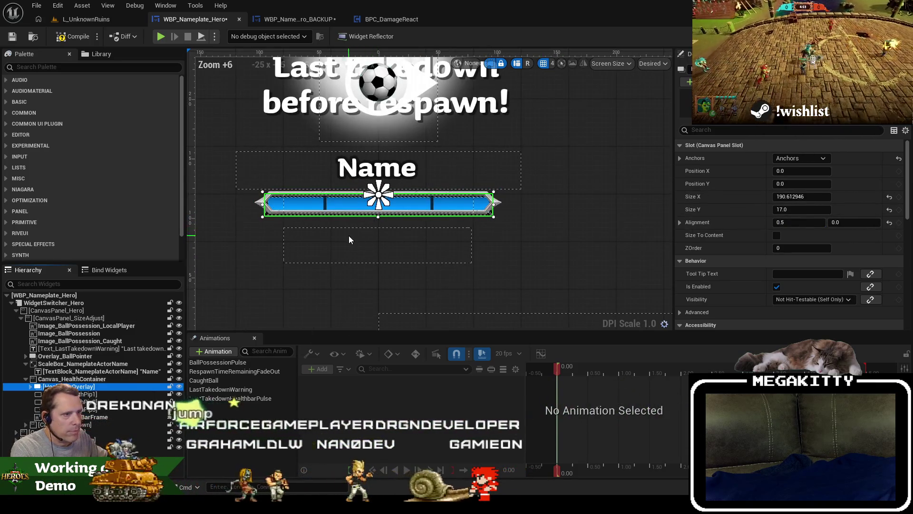
{"action": "left_click", "coordinate": [96, 416]}
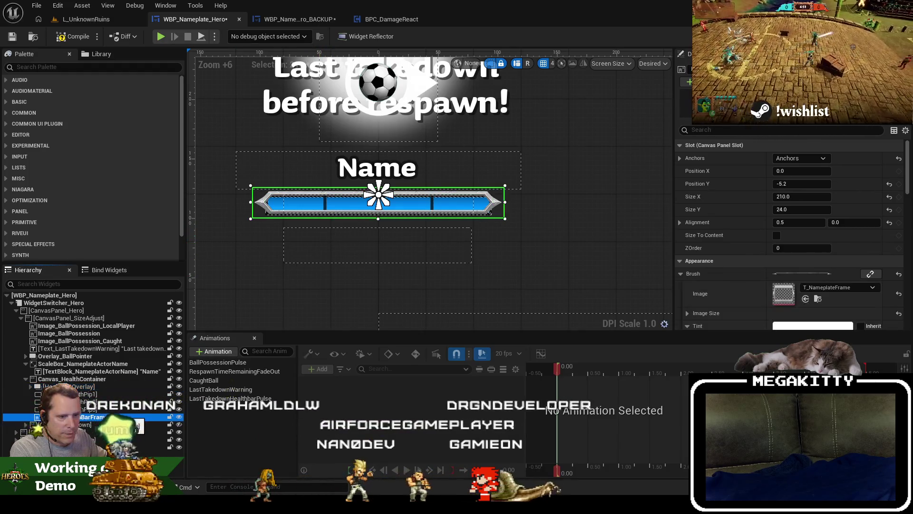
{"action": "left_click", "coordinate": [809, 184]}
{"action": "type", "text": "-"}
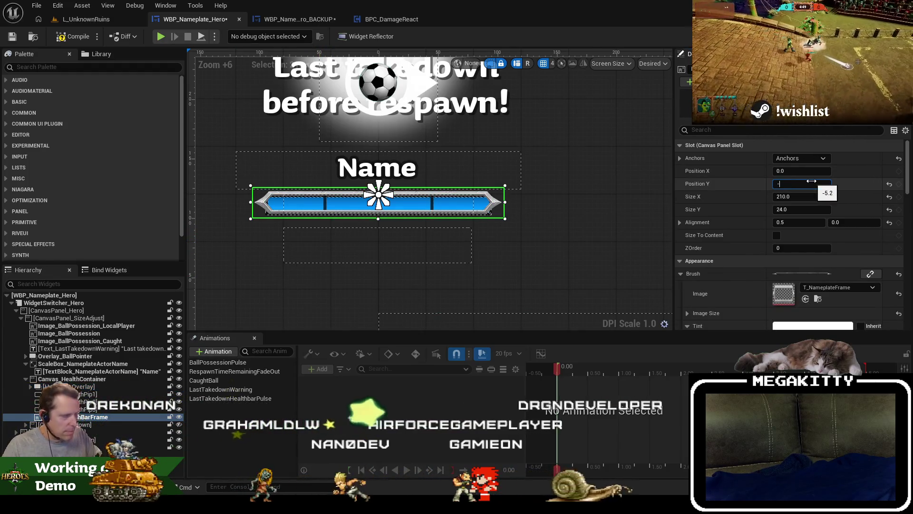
{"action": "type", "text": "4"}
{"action": "key", "text": "Tab"}
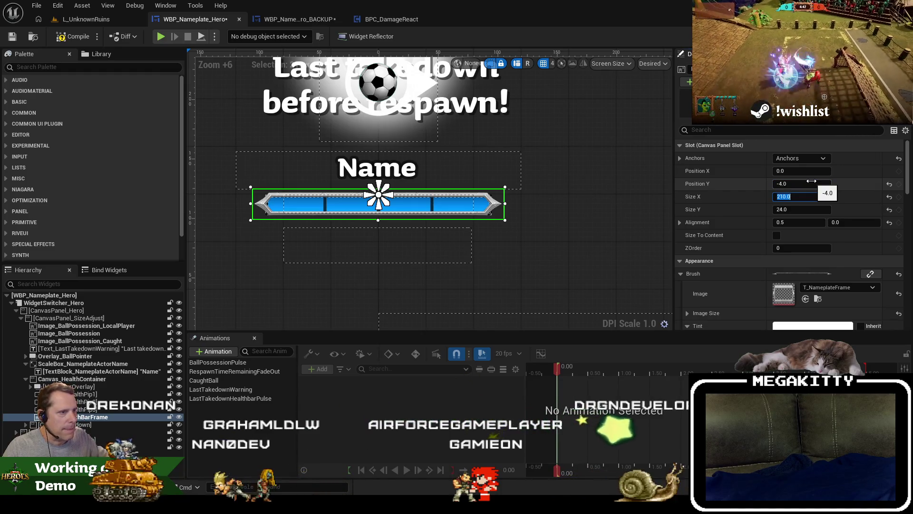
{"action": "left_click", "coordinate": [669, 196]}
Make the health bar overlay 192 wide and deselect to check the result.
{"action": "scroll", "coordinate": [392, 199], "scroll_direction": "up", "scroll_amount": 1}
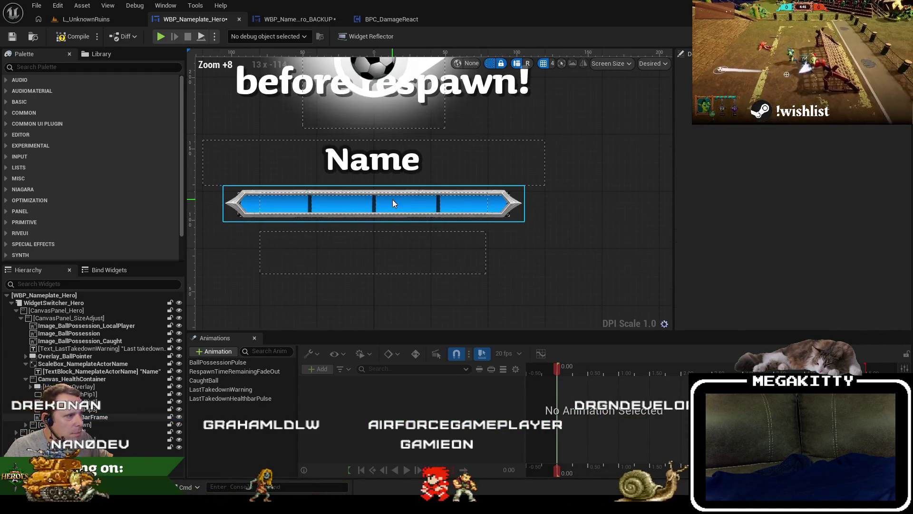
{"action": "scroll", "coordinate": [392, 199], "scroll_direction": "down", "scroll_amount": 2}
{"action": "left_click", "coordinate": [71, 386]}
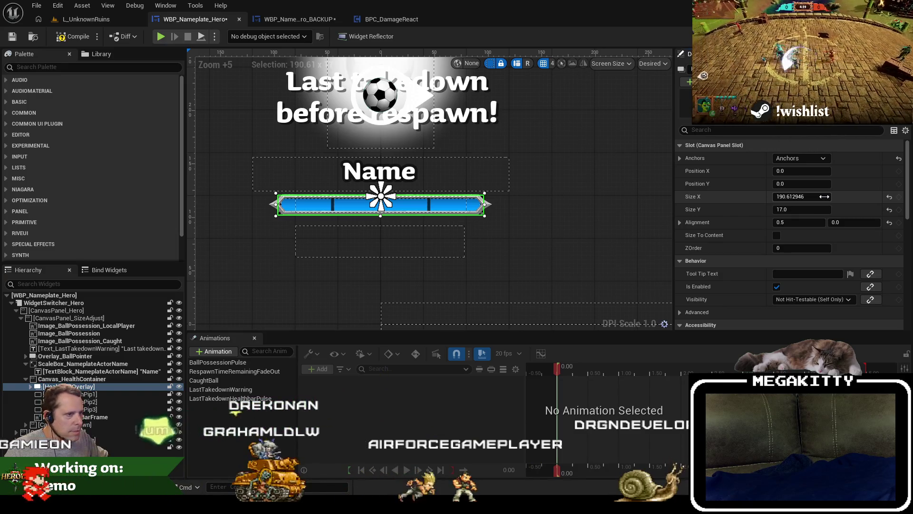
{"action": "left_click", "coordinate": [824, 196]}
{"action": "type", "text": "192"}
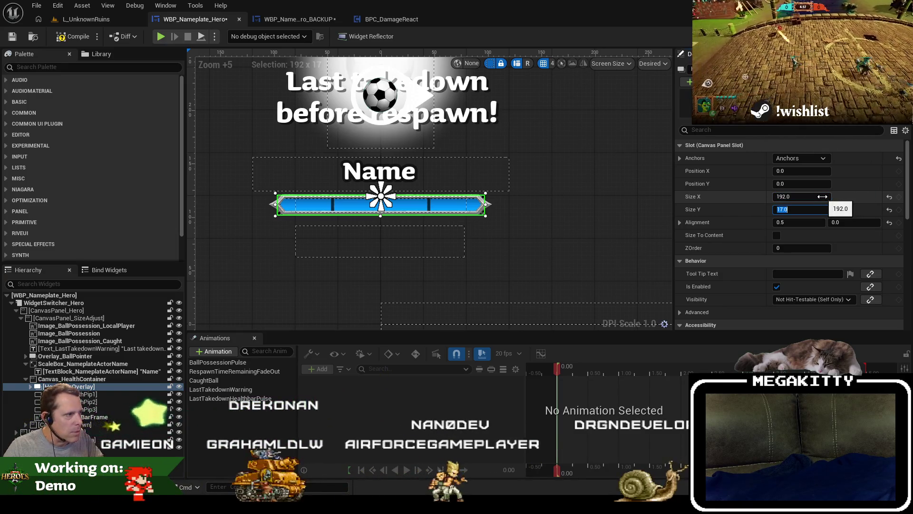
{"action": "left_click", "coordinate": [617, 213]}
{"action": "scroll", "coordinate": [549, 218], "scroll_direction": "up", "scroll_amount": 2}
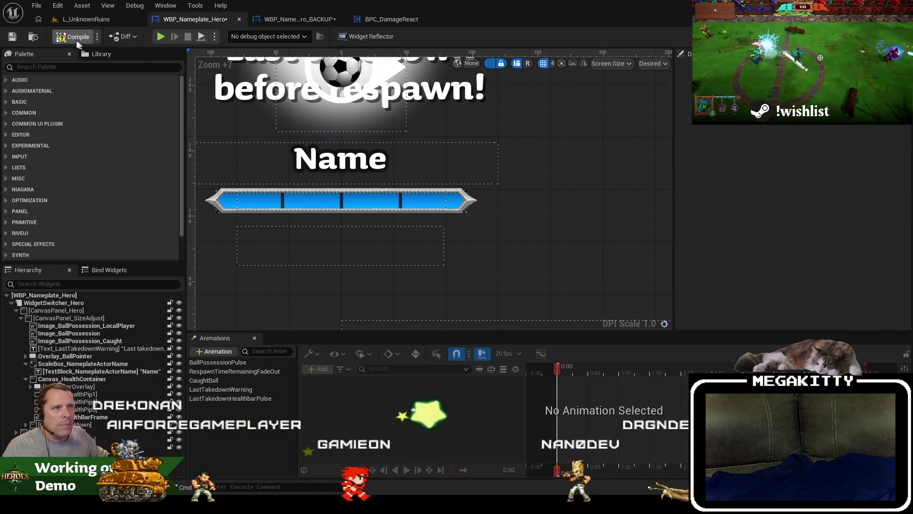
Switch to L_UnknownRuins, maximize the viewport, start Play In Editor, then stop it.
{"action": "left_click", "coordinate": [79, 19]}
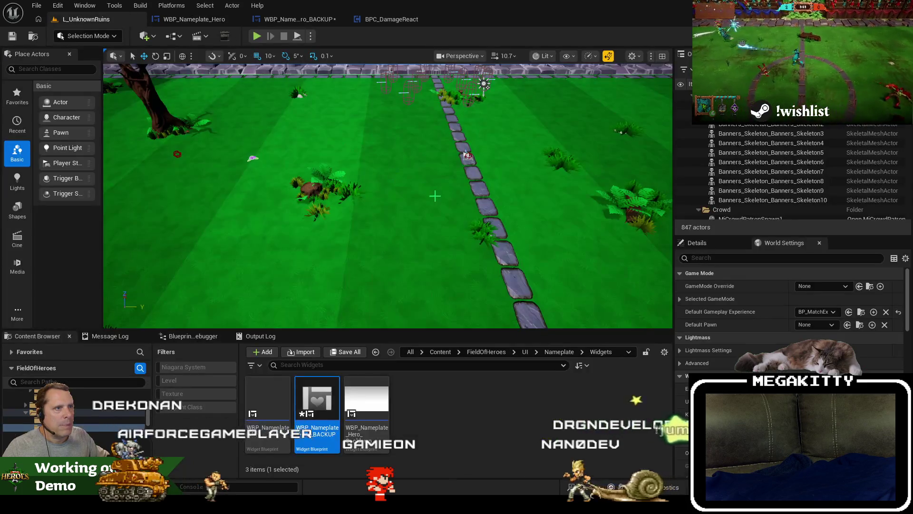
{"action": "left_click", "coordinate": [480, 155]}
{"action": "key", "text": "F11"}
{"action": "key", "text": "alt+p"}
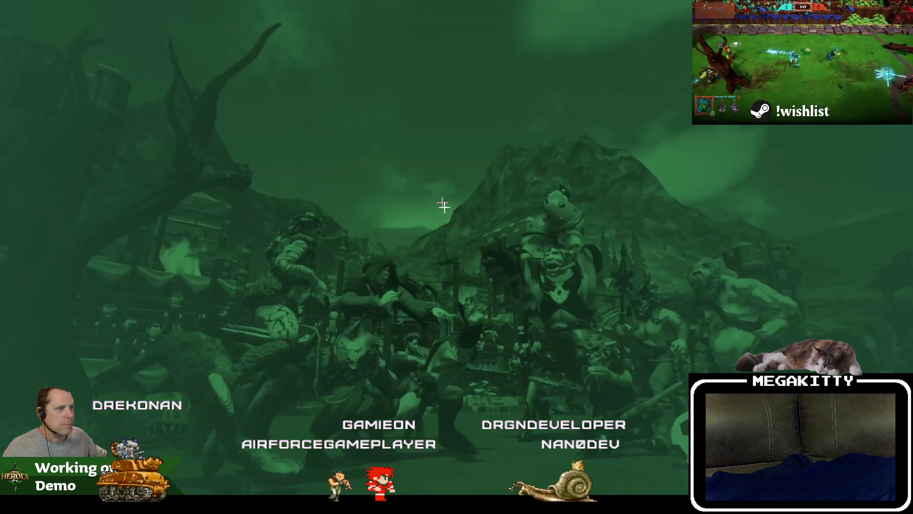
{"action": "left_click", "coordinate": [347, 277]}
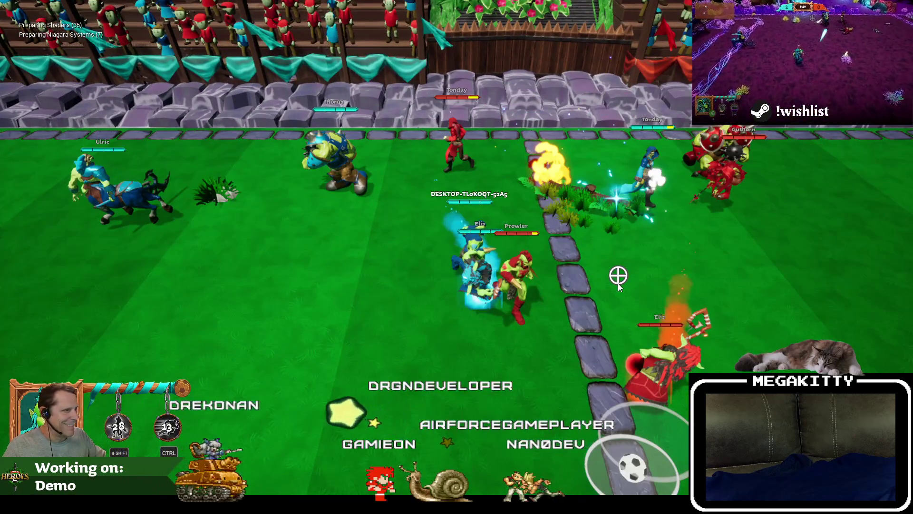
{"action": "key", "text": "Escape"}
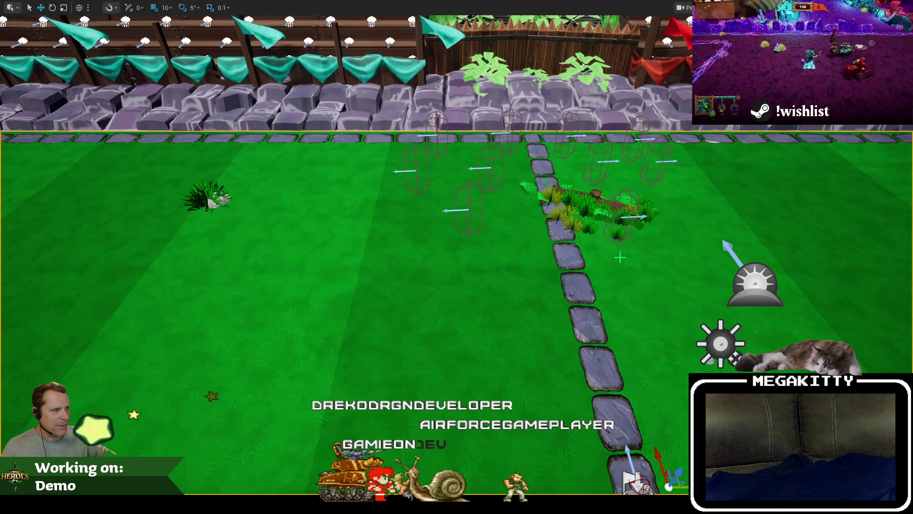
Replay with the chosen hero, run around and attack, then end the session and switch to Jira.
{"action": "key", "text": "alt+p"}
{"action": "left_click", "coordinate": [355, 271]}
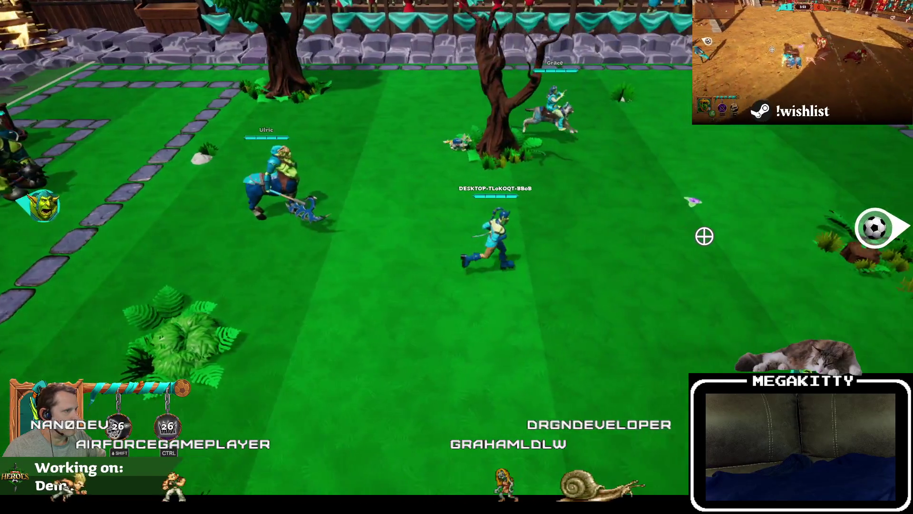
{"action": "key", "text": "d"}
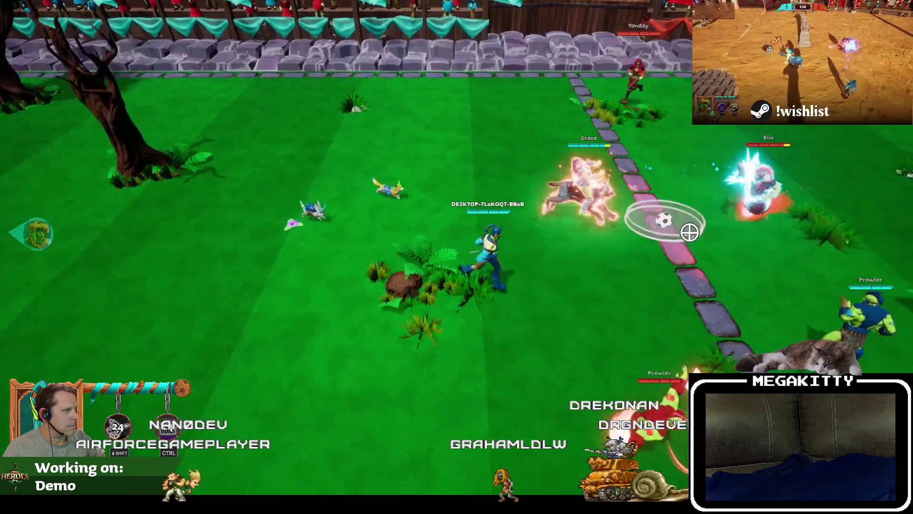
{"action": "key", "text": "d"}
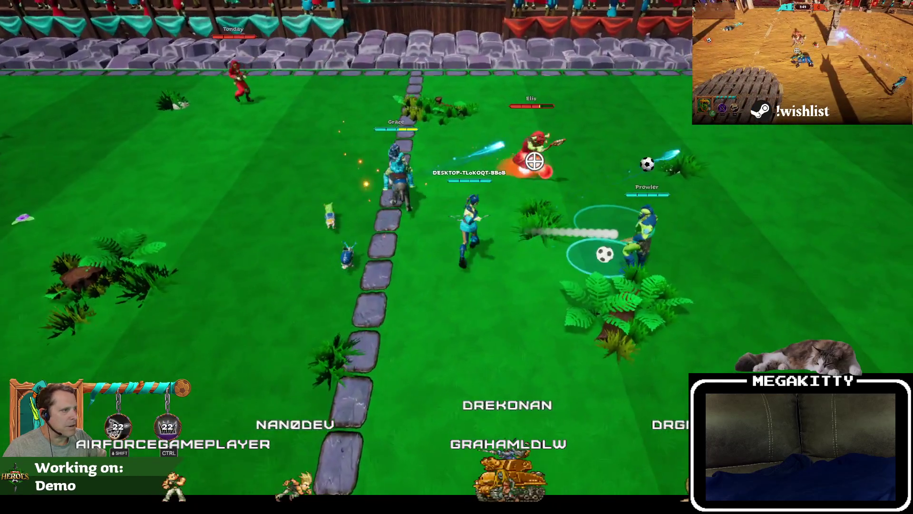
{"action": "left_click", "coordinate": [613, 221]}
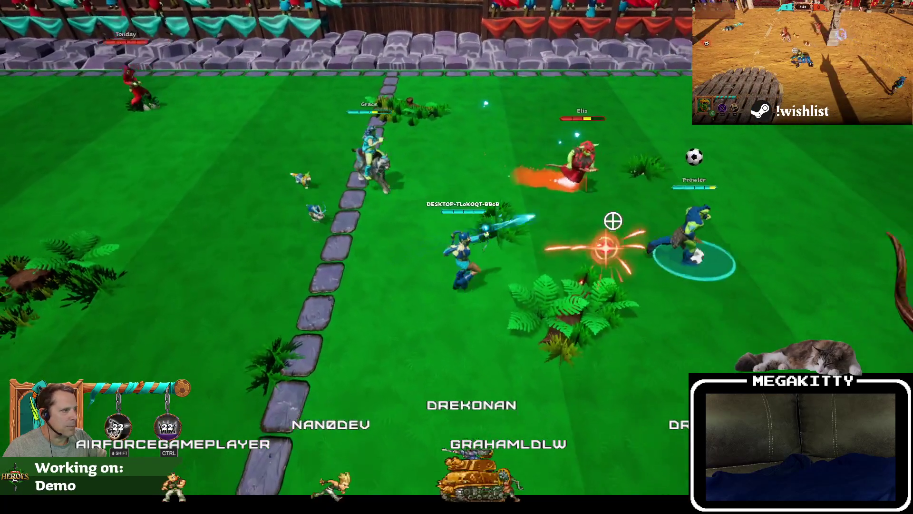
{"action": "key", "text": "d"}
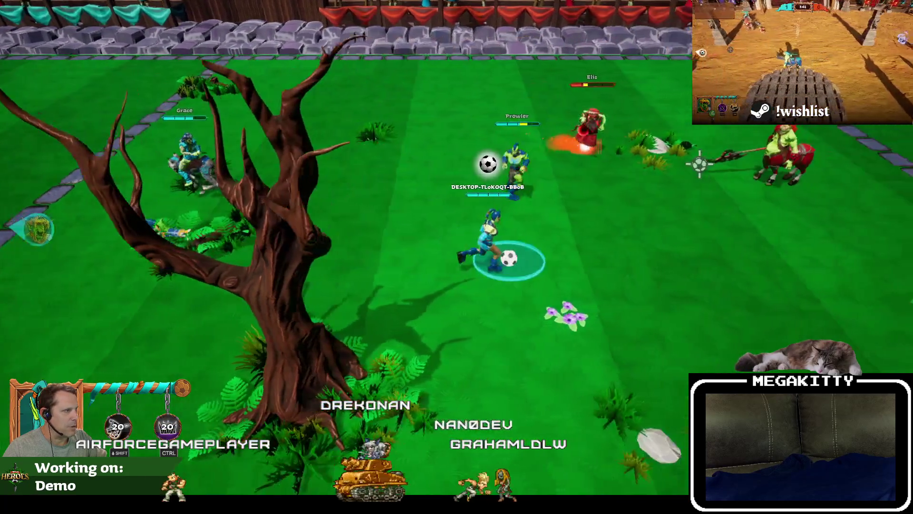
{"action": "key", "text": "d"}
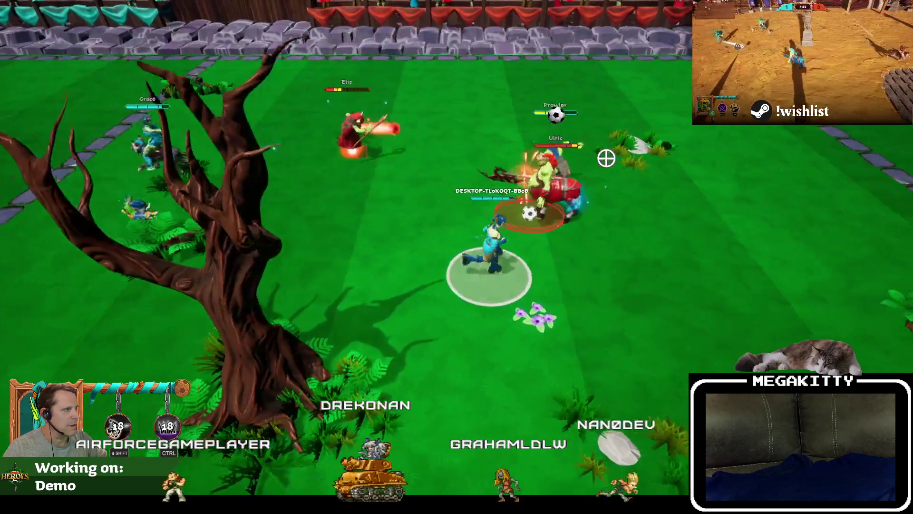
{"action": "key", "text": "a"}
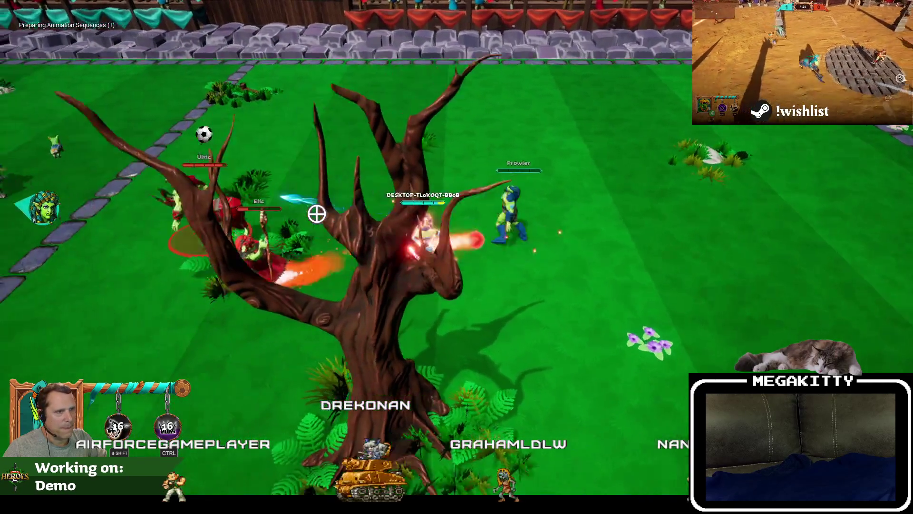
{"action": "key", "text": "a"}
{"action": "key", "text": "s"}
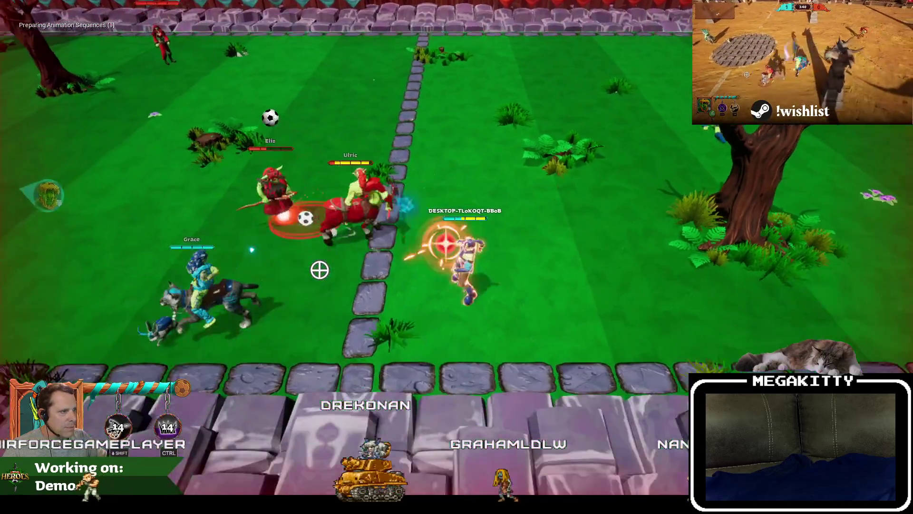
{"action": "key", "text": "d"}
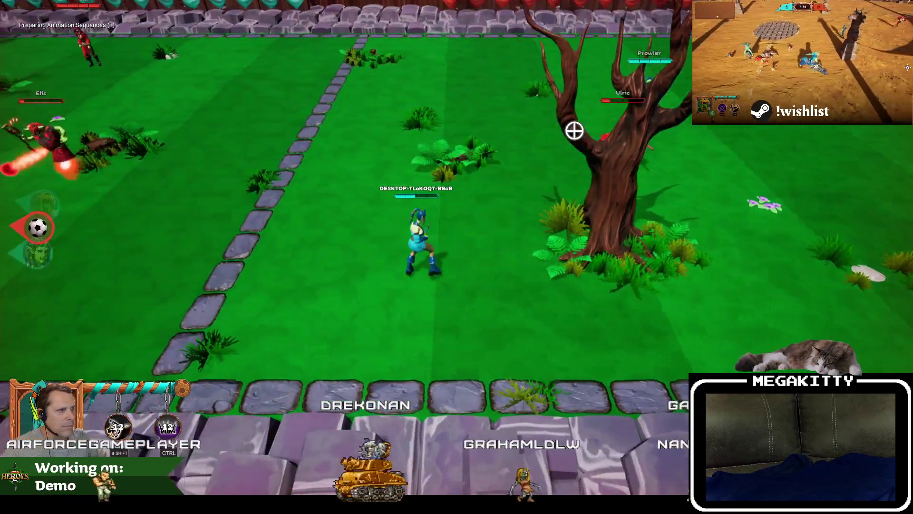
{"action": "key", "text": "a"}
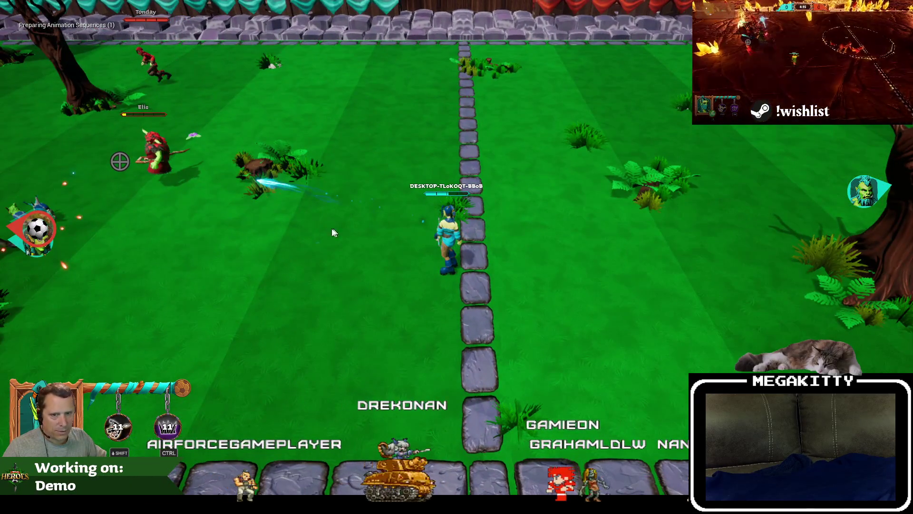
{"action": "key", "text": "Escape"}
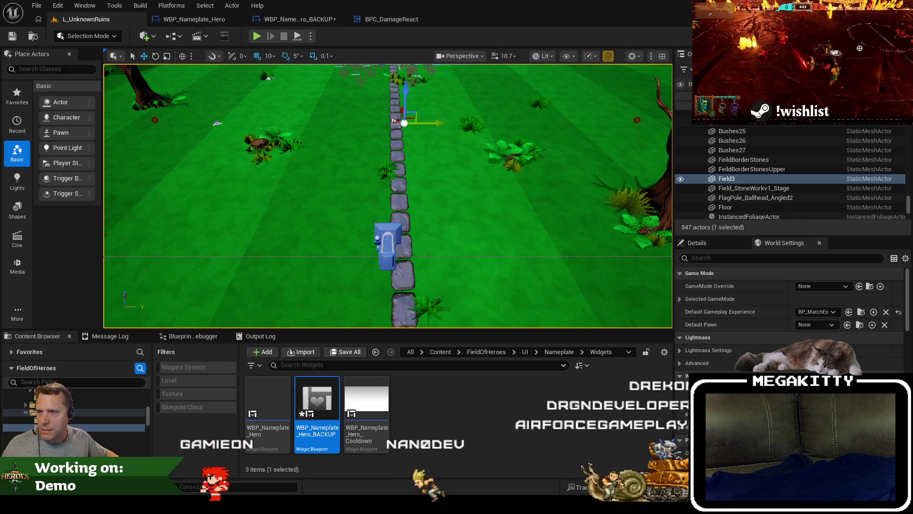
{"action": "key", "text": "alt+Tab"}
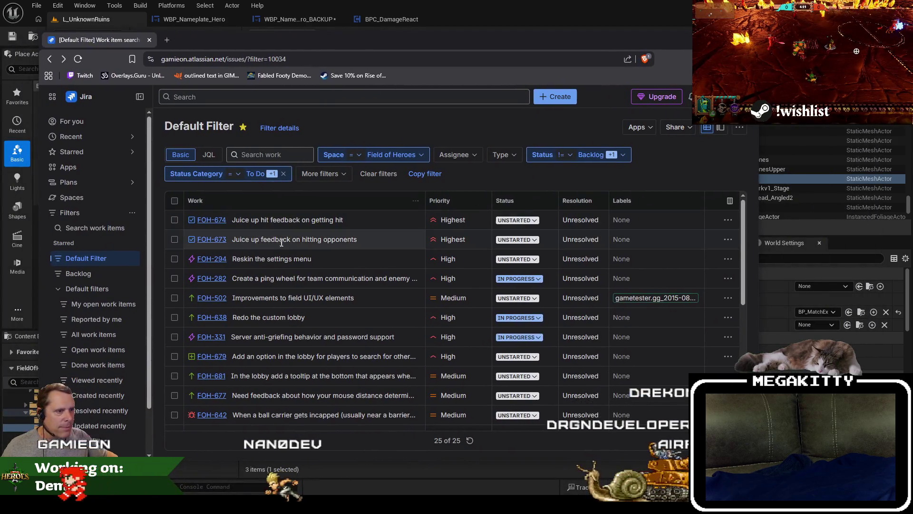
Set FOH-674 and FOH-673 to IN PROGRESS, then return to Unreal Engine.
{"action": "left_click", "coordinate": [518, 220]}
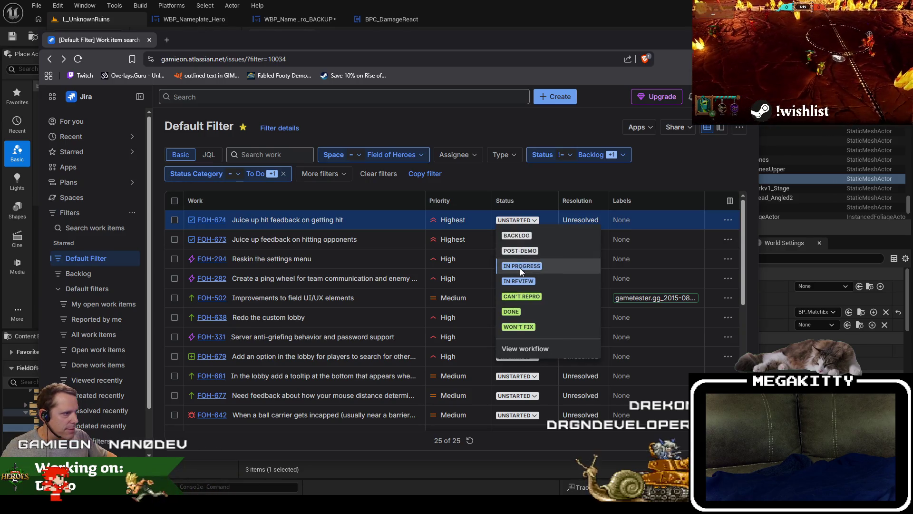
{"action": "left_click", "coordinate": [521, 267]}
{"action": "left_click", "coordinate": [518, 240]}
{"action": "left_click", "coordinate": [513, 282]}
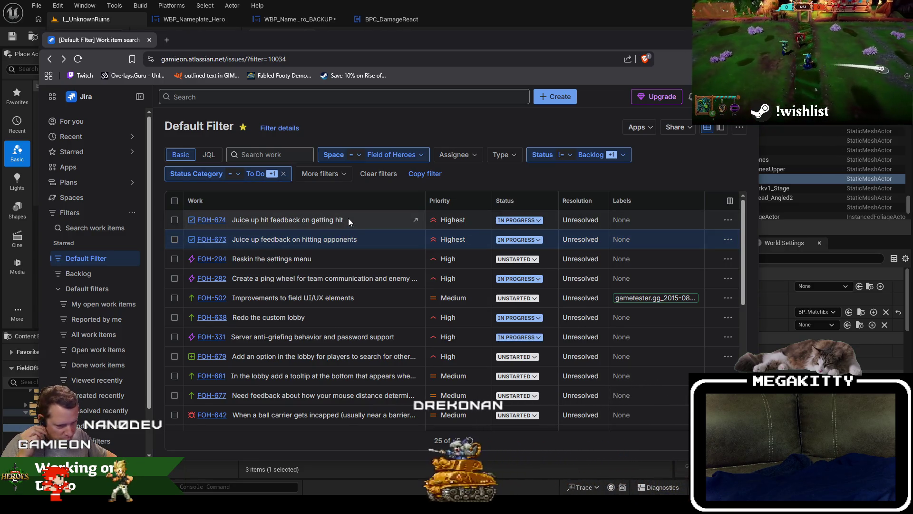
{"action": "key", "text": "alt+Tab"}
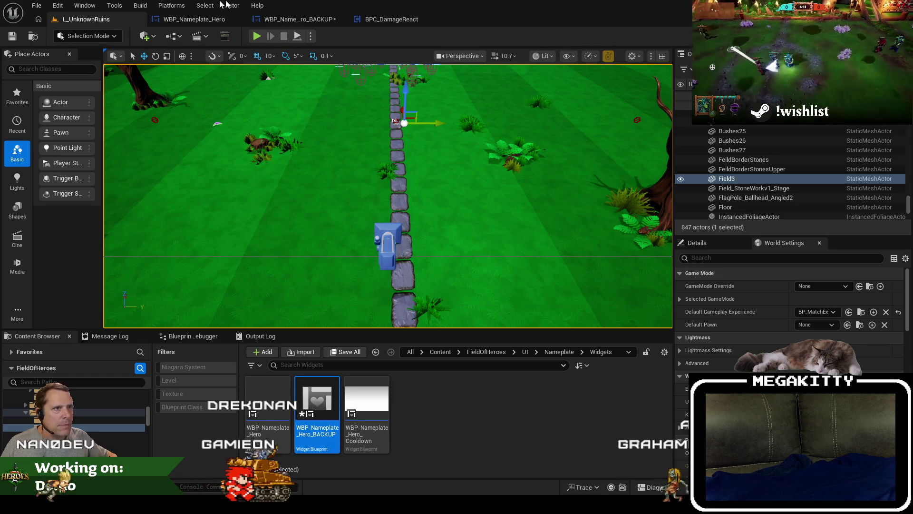
Save WBP_Nameplate_Hero_BACKUP, then show WBP_Nameplate_Hero's node graph.
{"action": "left_click", "coordinate": [295, 19]}
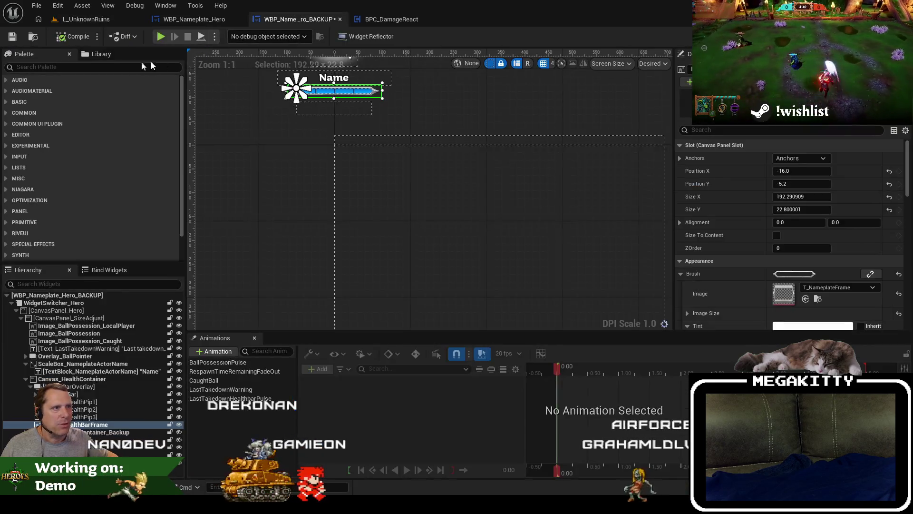
{"action": "left_click", "coordinate": [13, 37]}
{"action": "left_click", "coordinate": [194, 19]}
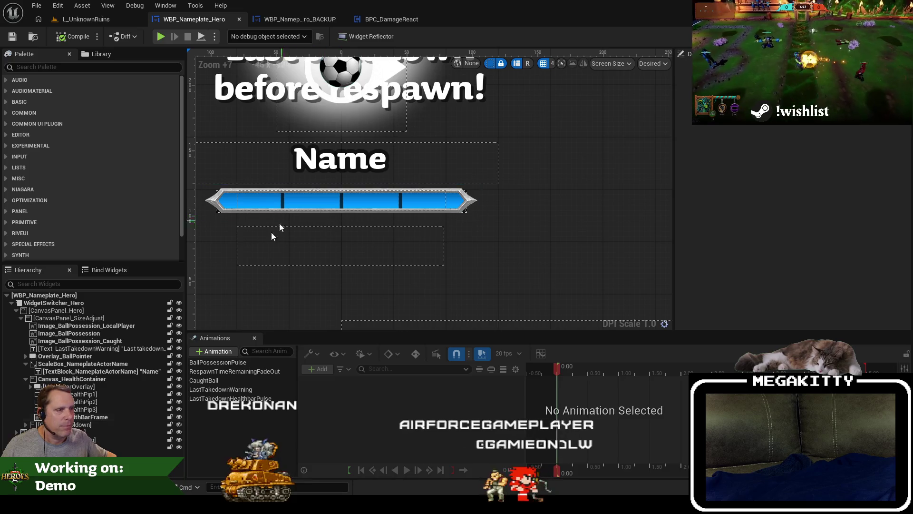
{"action": "left_click", "coordinate": [895, 36]}
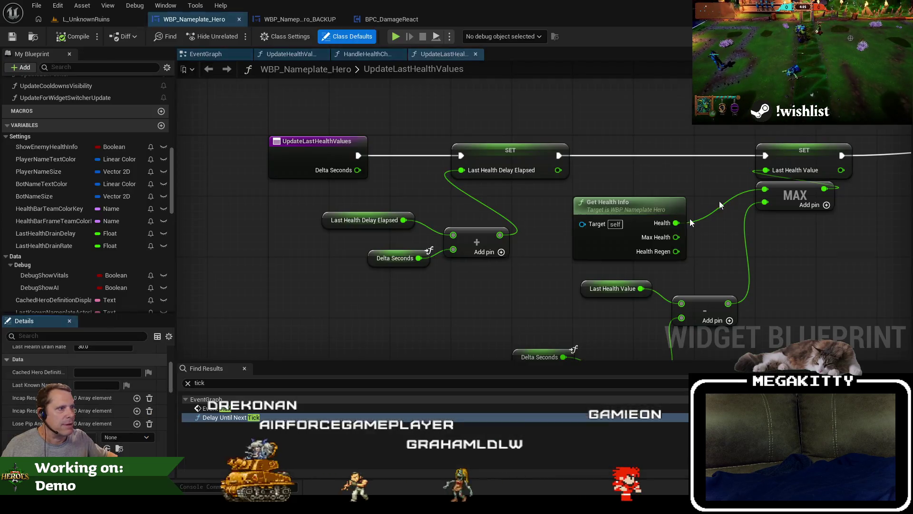
Browse the HandleHealthChanged and UpdateHealthValues graphs.
{"action": "scroll", "coordinate": [501, 236], "scroll_direction": "down", "scroll_amount": 5}
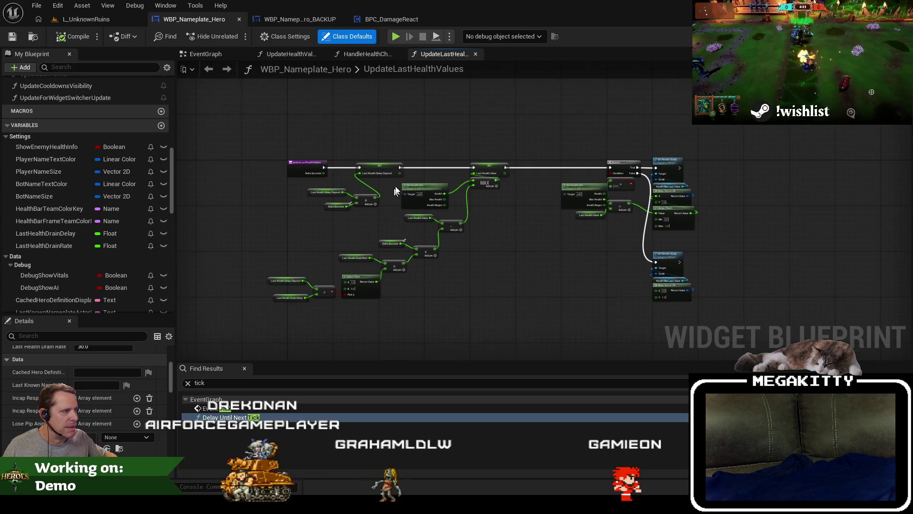
{"action": "left_click", "coordinate": [355, 52]}
{"action": "left_click_drag", "start_coordinate": [392, 120], "coordinate": [482, 123]}
{"action": "scroll", "coordinate": [483, 124], "scroll_direction": "down", "scroll_amount": 2}
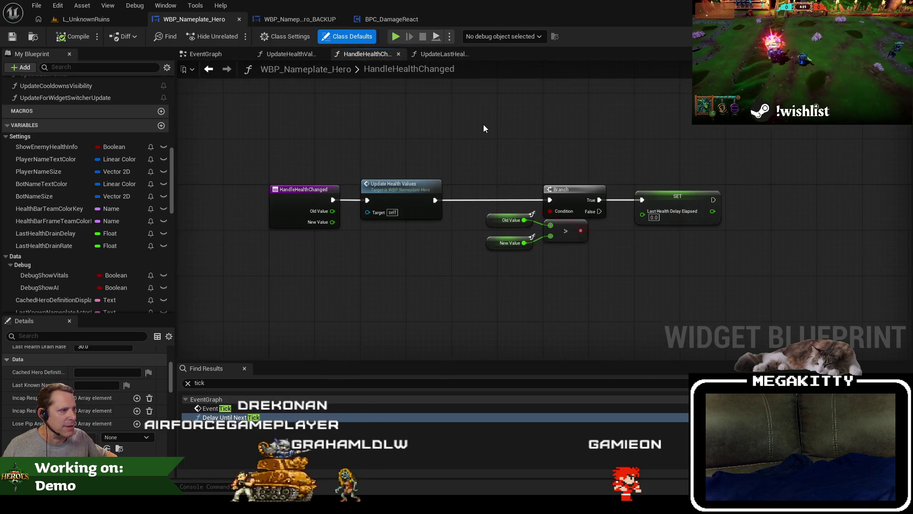
{"action": "left_click", "coordinate": [295, 53]}
{"action": "scroll", "coordinate": [393, 119], "scroll_direction": "down", "scroll_amount": 2}
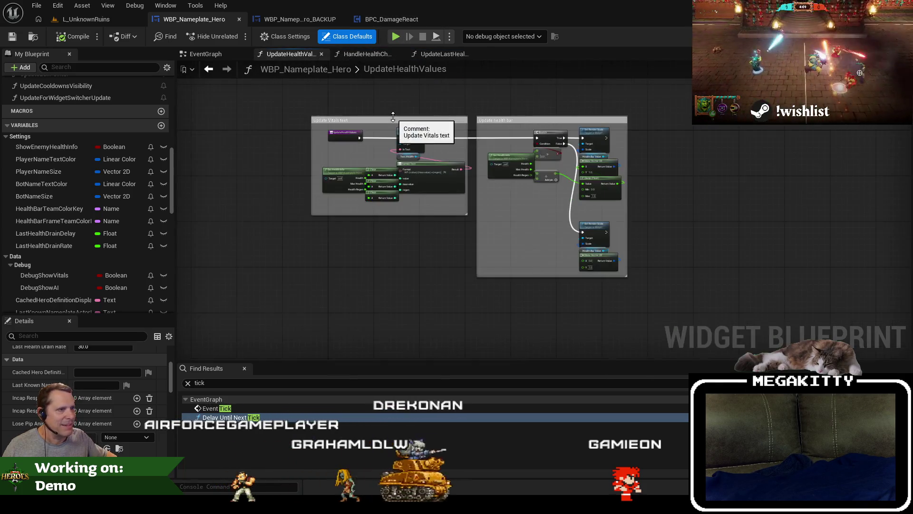
{"action": "scroll", "coordinate": [393, 119], "scroll_direction": "up", "scroll_amount": 3}
{"action": "left_click_drag", "start_coordinate": [393, 119], "coordinate": [342, 130]}
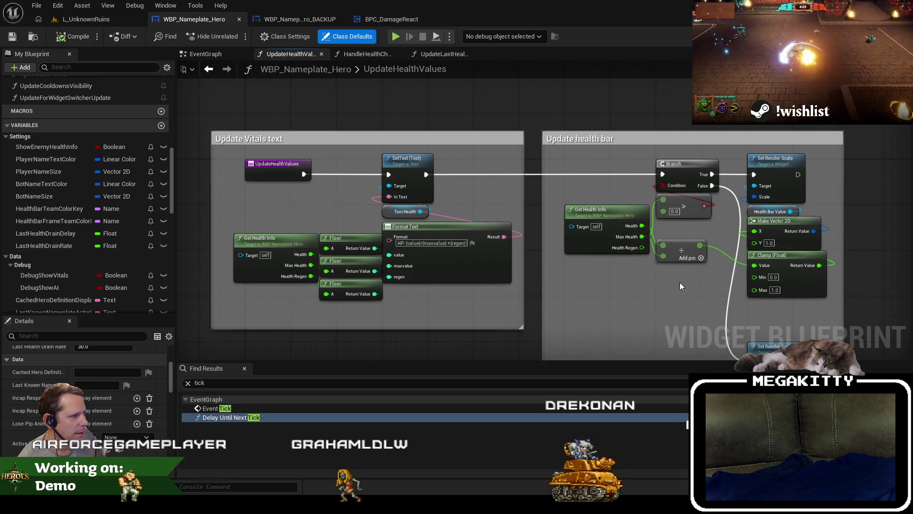
{"action": "left_click_drag", "start_coordinate": [692, 271], "coordinate": [591, 241]}
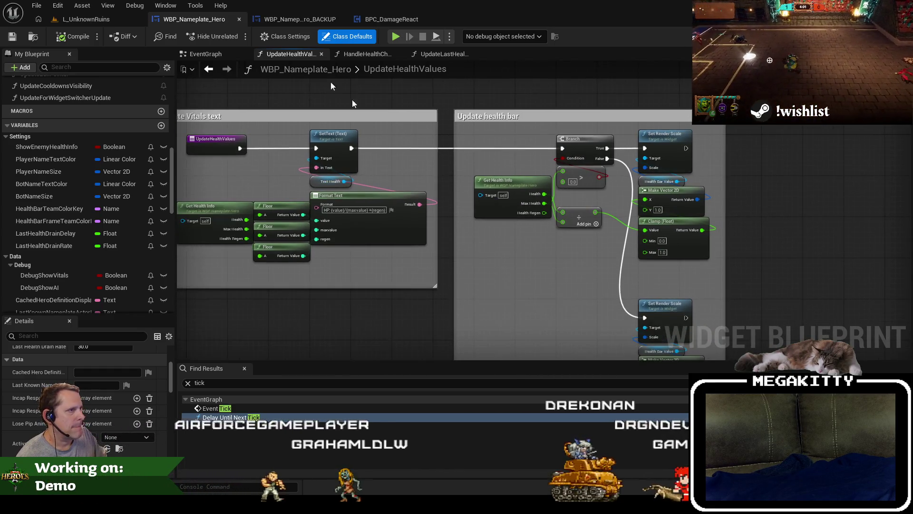
Inspect the Update Health Values function, return to HandleHealthChanged, and select the Branch, compare and SET nodes.
{"action": "left_click", "coordinate": [369, 53]}
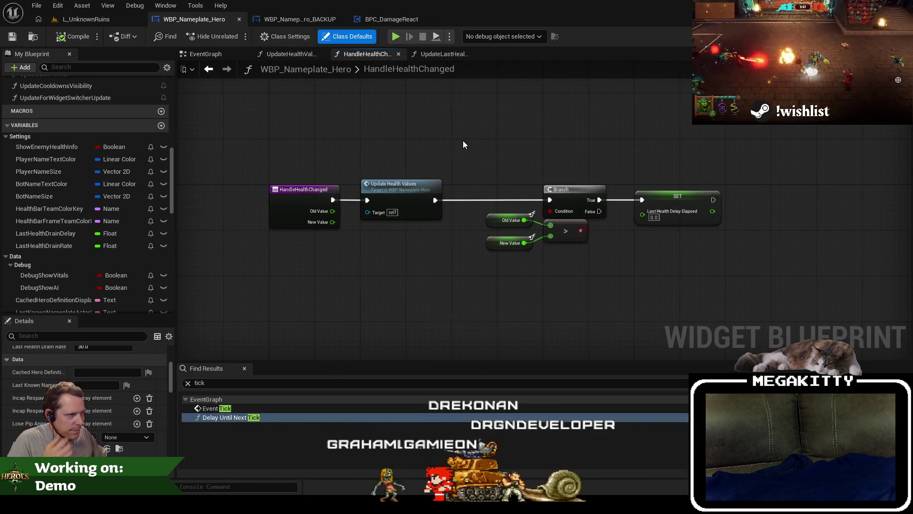
{"action": "double_click", "coordinate": [419, 202]}
{"action": "left_click_drag", "start_coordinate": [411, 219], "coordinate": [499, 199]}
{"action": "left_click", "coordinate": [210, 73]}
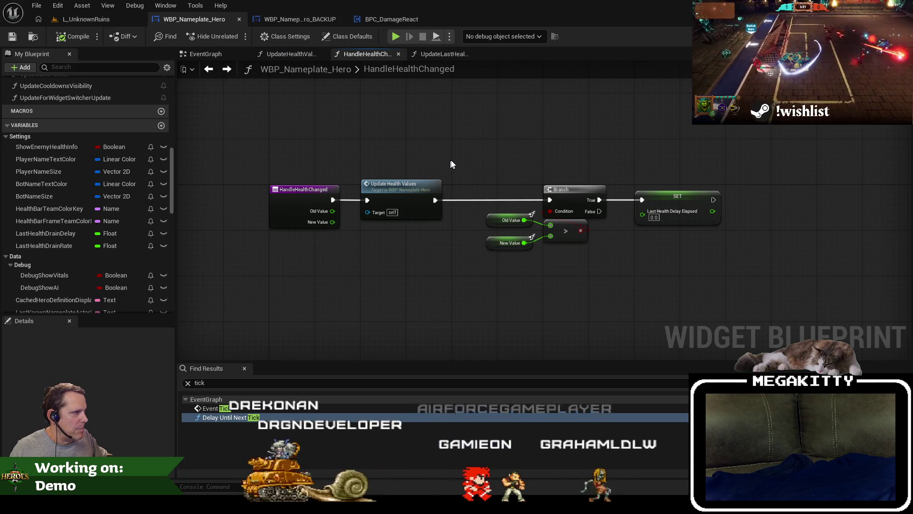
{"action": "left_click_drag", "start_coordinate": [460, 155], "coordinate": [781, 302]}
Comment the nodes 'If the owner lost health, reset the timer… since they last lost health' and enlarge the box.
{"action": "type", "text": "cIf the owner lost health, then reset th"}
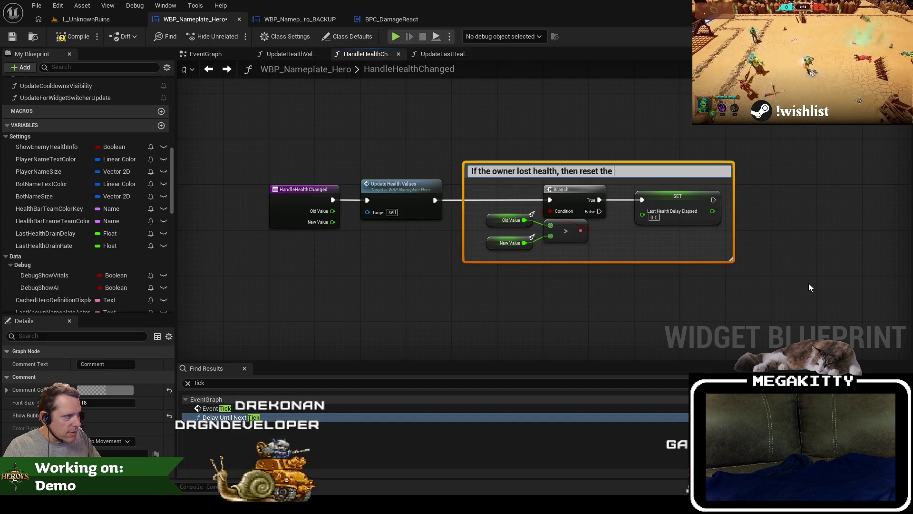
{"action": "type", "text": "er that track"}
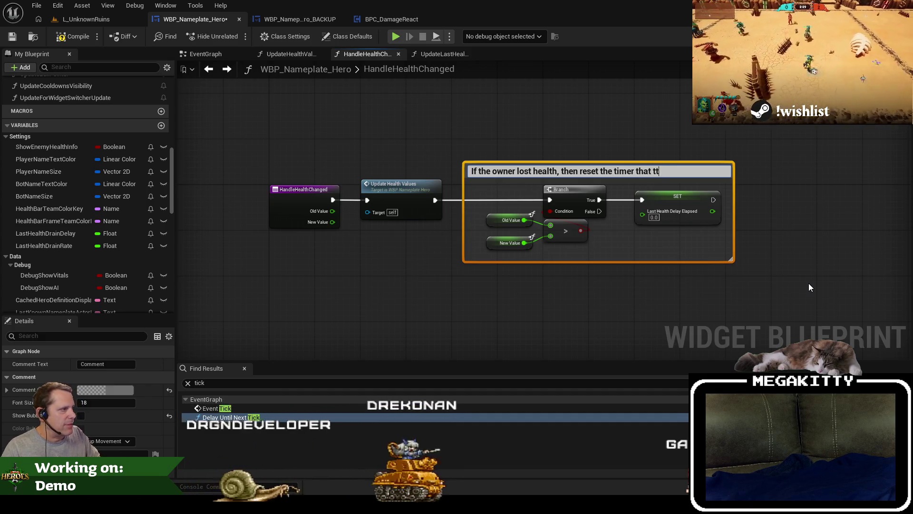
{"action": "type", "text": "s how many seconds since last damag"}
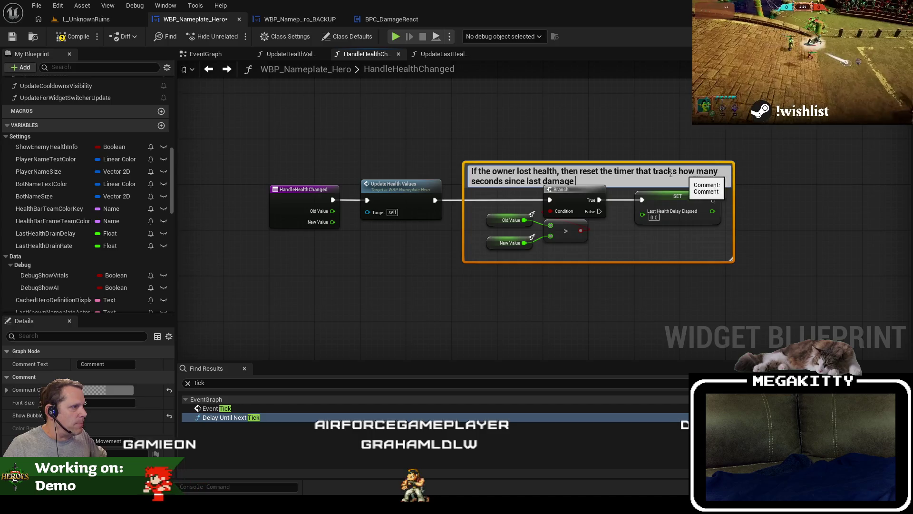
{"action": "type", "text": "elap"}
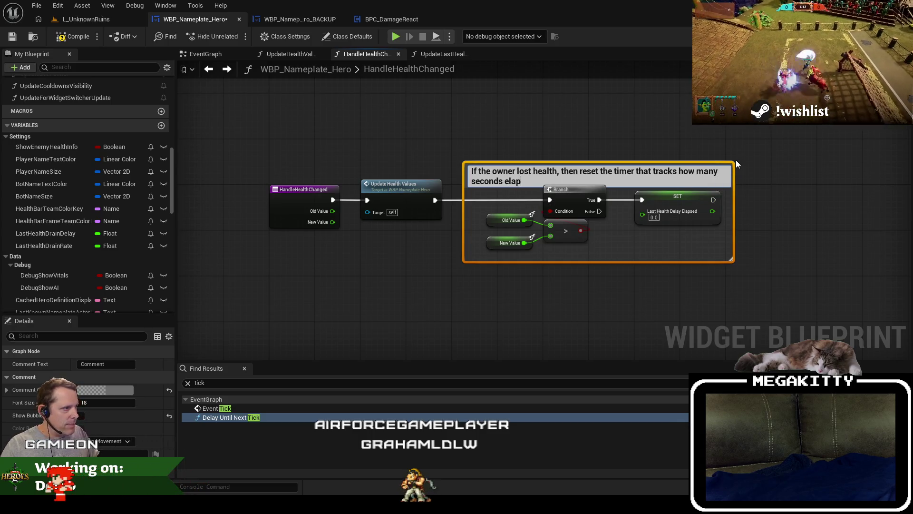
{"action": "type", "text": "sed since the last time they llo"}
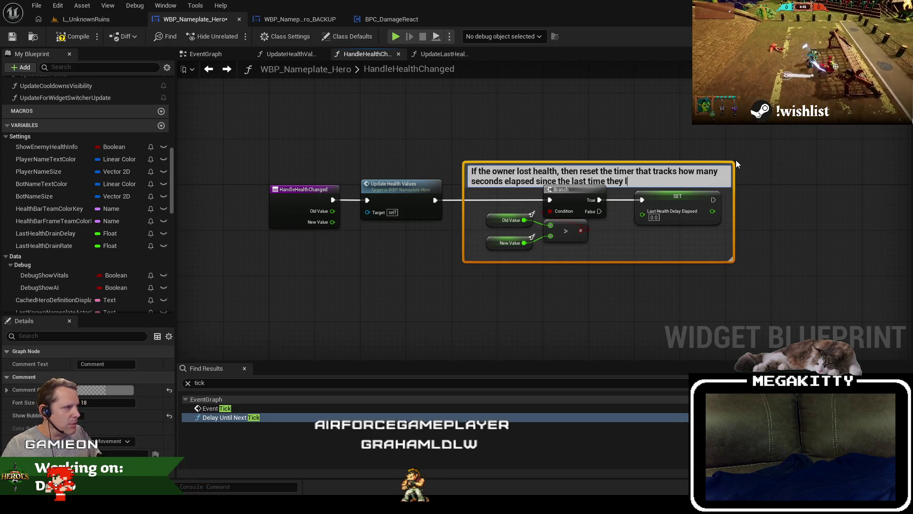
{"action": "key", "text": "BackSpace"}
{"action": "key", "text": "BackSpace"}
{"action": "type", "text": "ost health"}
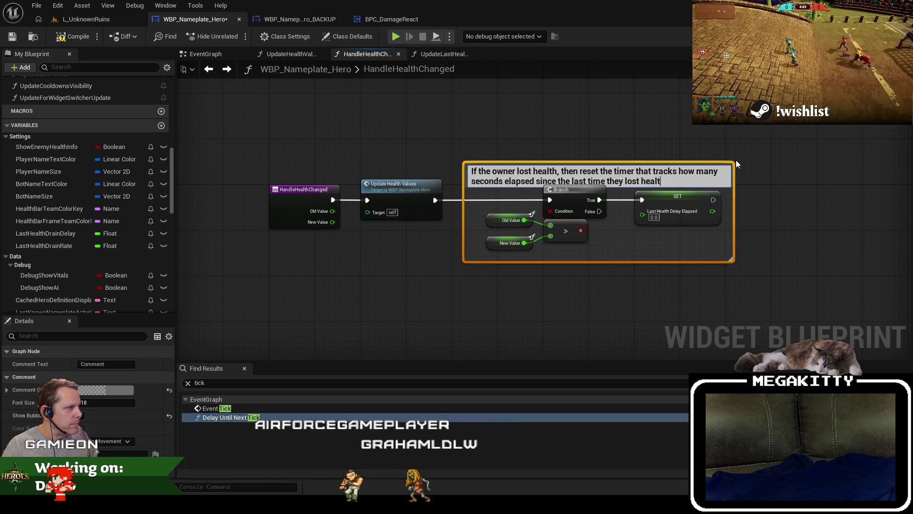
{"action": "key", "text": "Return"}
{"action": "left_click_drag", "start_coordinate": [629, 163], "coordinate": [629, 150]}
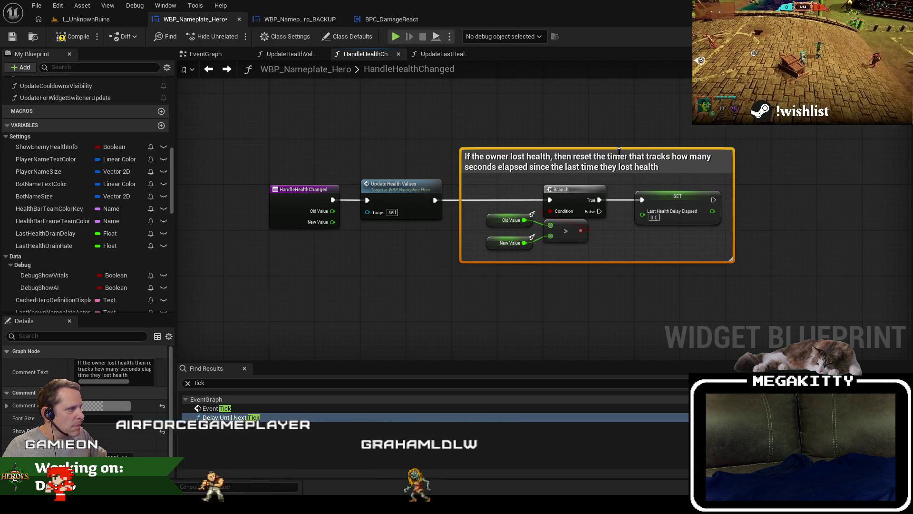
{"action": "left_click", "coordinate": [681, 204]}
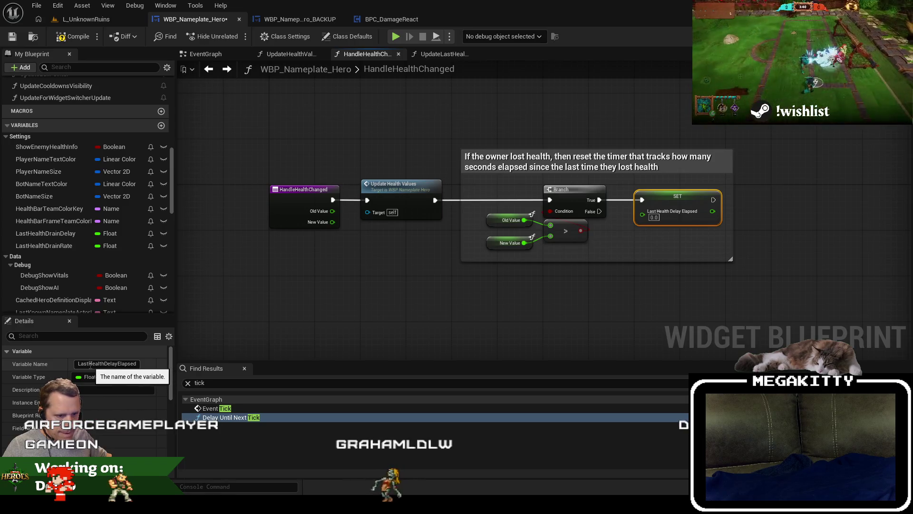
Rename the timer variable to TimeSinceOwnerLostHealth and widen the comment box around the SET node.
{"action": "left_click", "coordinate": [89, 364]}
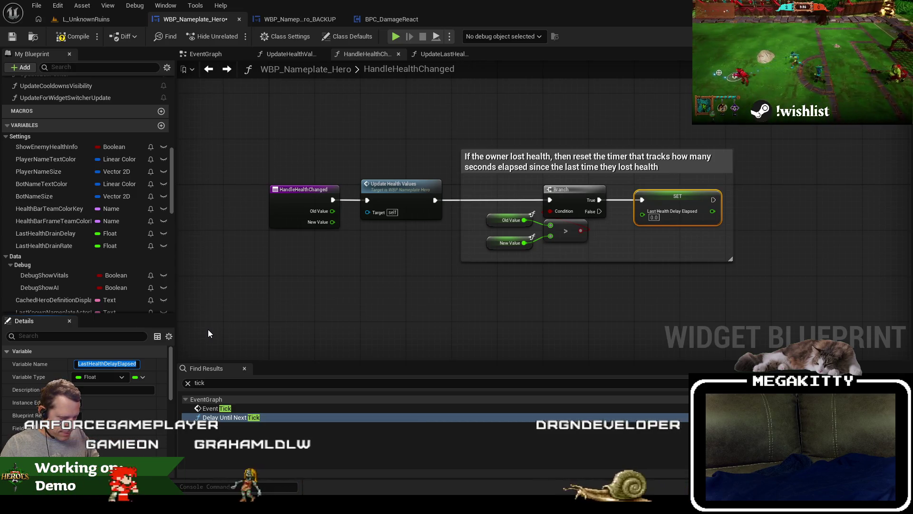
{"action": "type", "text": "TimeS"}
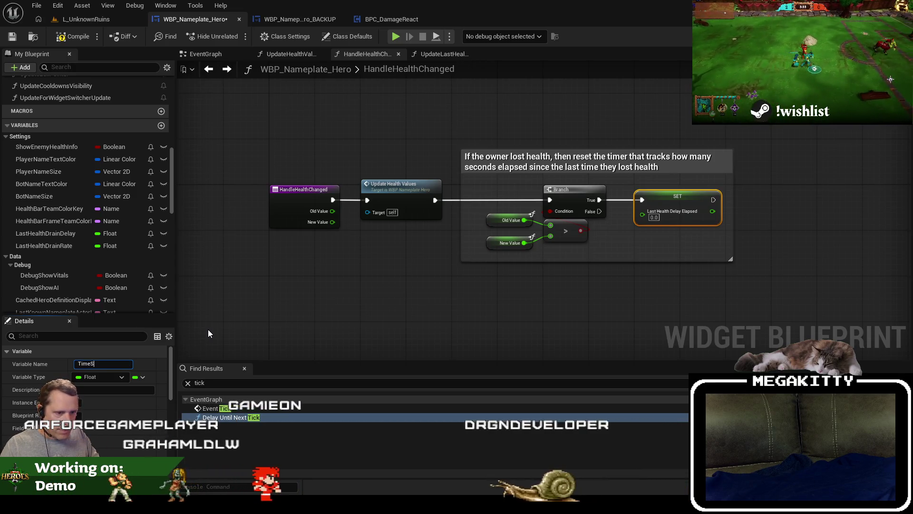
{"action": "type", "text": "ince"}
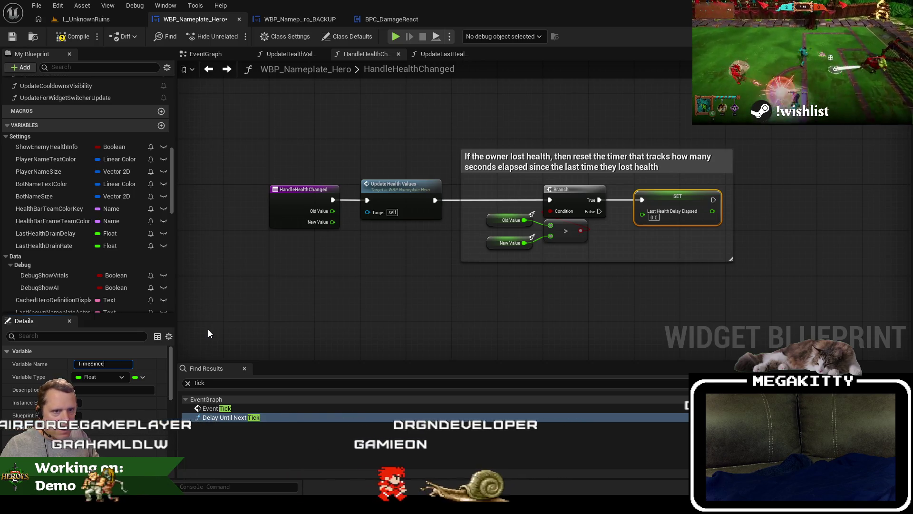
{"action": "type", "text": "OwnerLostHealth"}
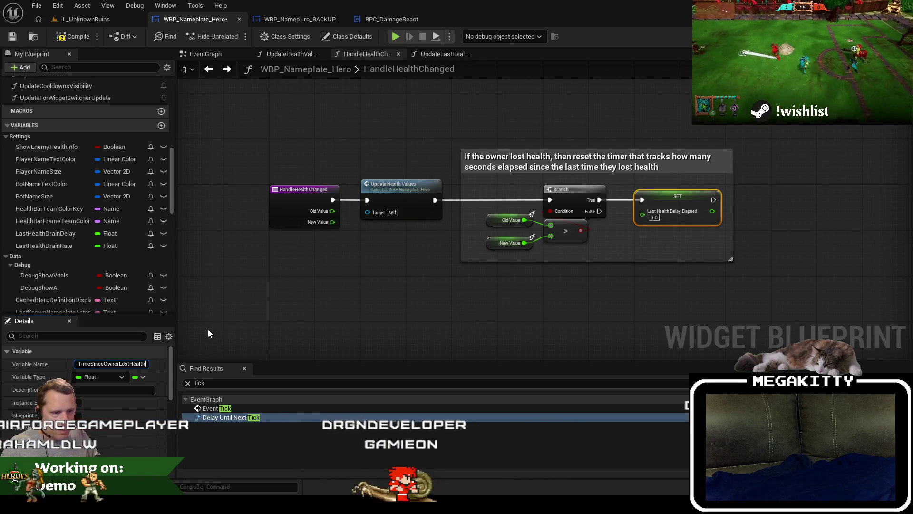
{"action": "key", "text": "Return"}
{"action": "left_click_drag", "start_coordinate": [733, 241], "coordinate": [745, 240]}
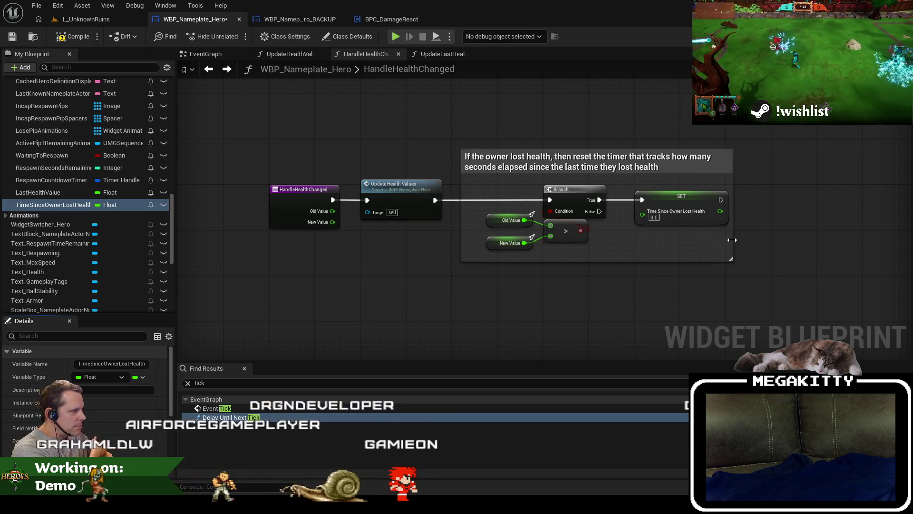
{"action": "scroll", "coordinate": [118, 441], "scroll_direction": "down", "scroll_amount": 5}
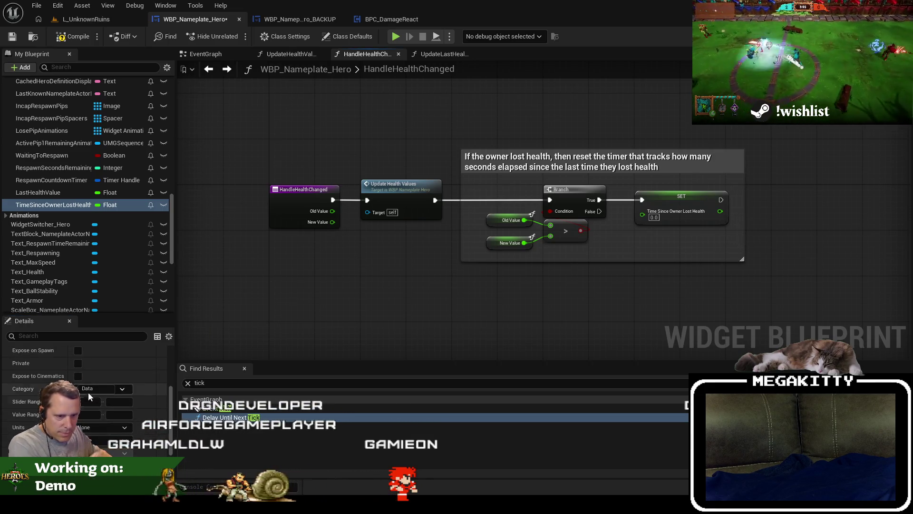
Set the variable's units to Seconds, save the blueprint, and open the UpdateLastHealthValues graph.
{"action": "left_click", "coordinate": [104, 427]}
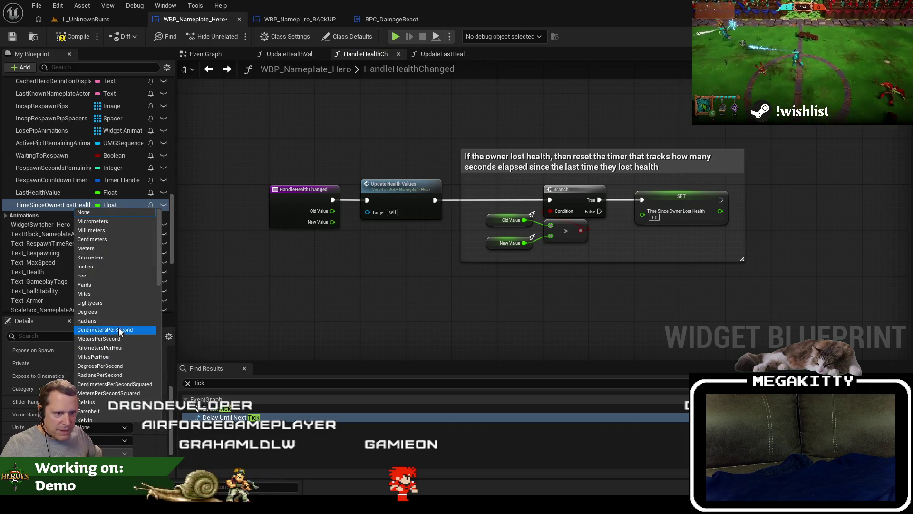
{"action": "scroll", "coordinate": [126, 333], "scroll_direction": "down", "scroll_amount": 10}
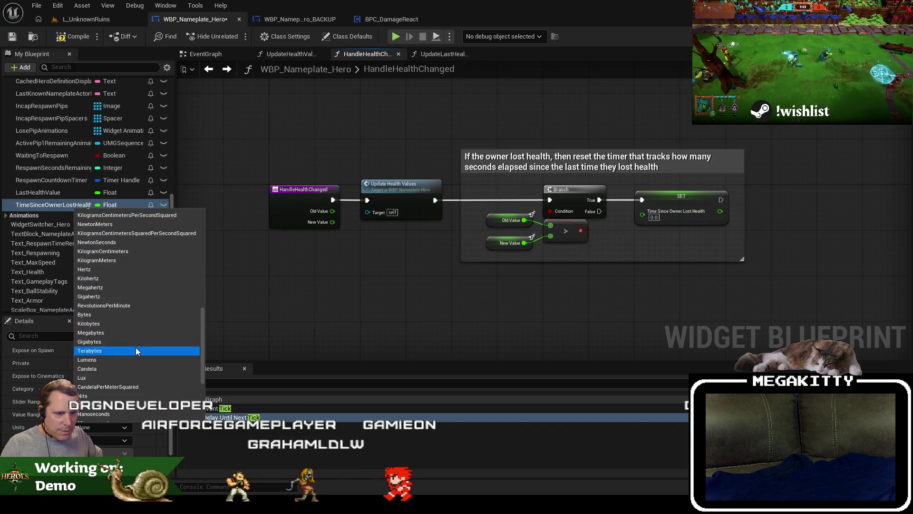
{"action": "scroll", "coordinate": [136, 351], "scroll_direction": "down", "scroll_amount": 5}
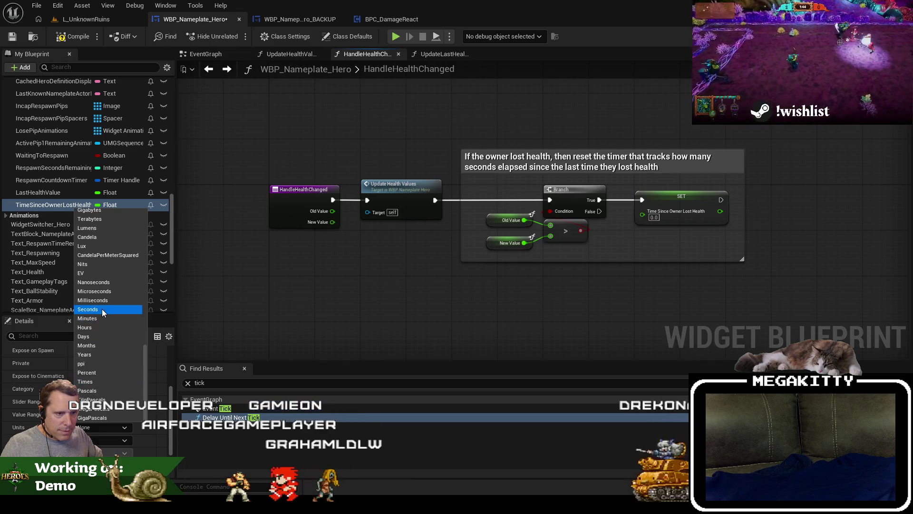
{"action": "left_click", "coordinate": [102, 309]}
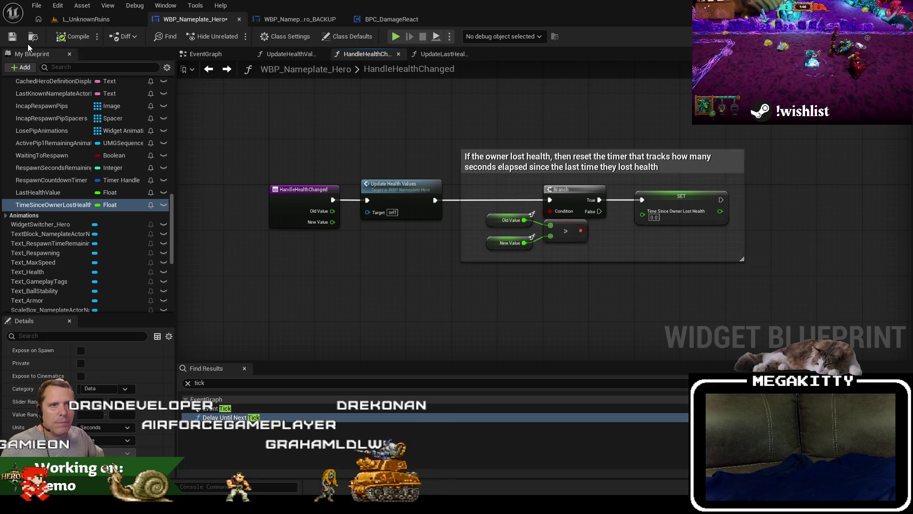
{"action": "left_click", "coordinate": [13, 37]}
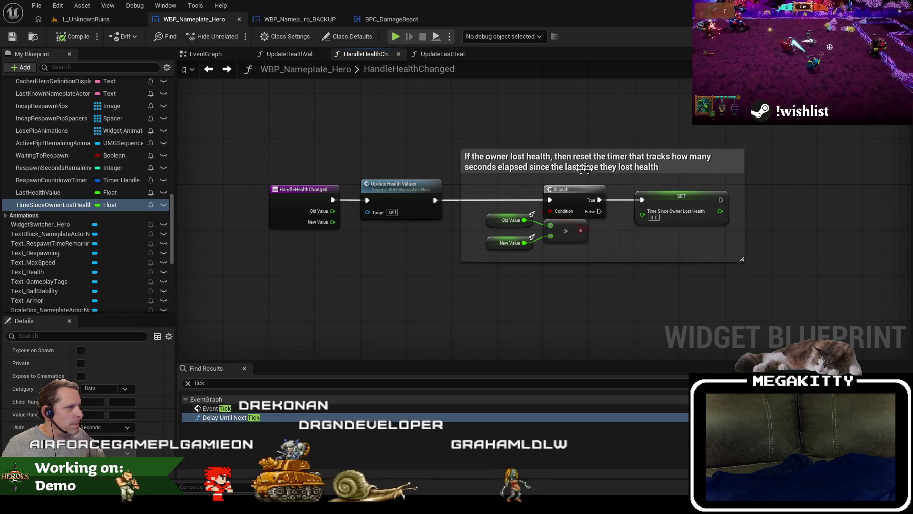
{"action": "left_click", "coordinate": [432, 55]}
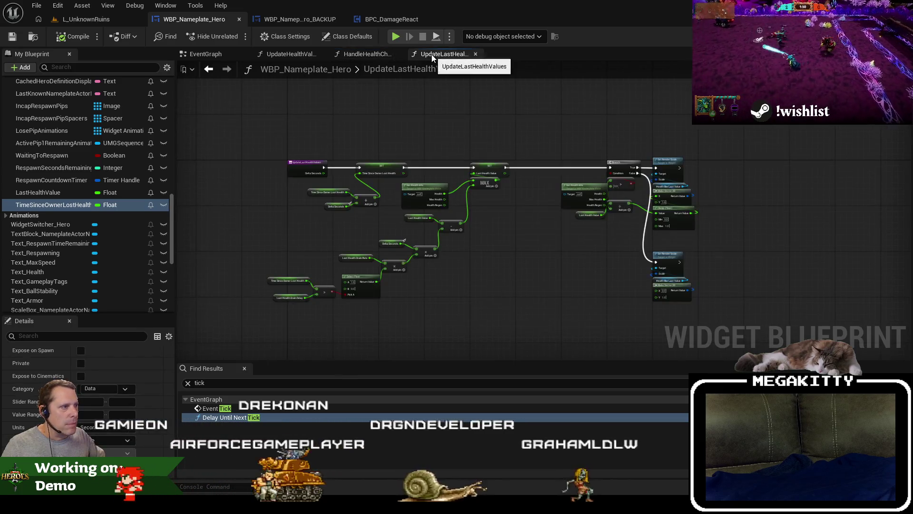
{"action": "left_click_drag", "start_coordinate": [742, 308], "coordinate": [584, 170]}
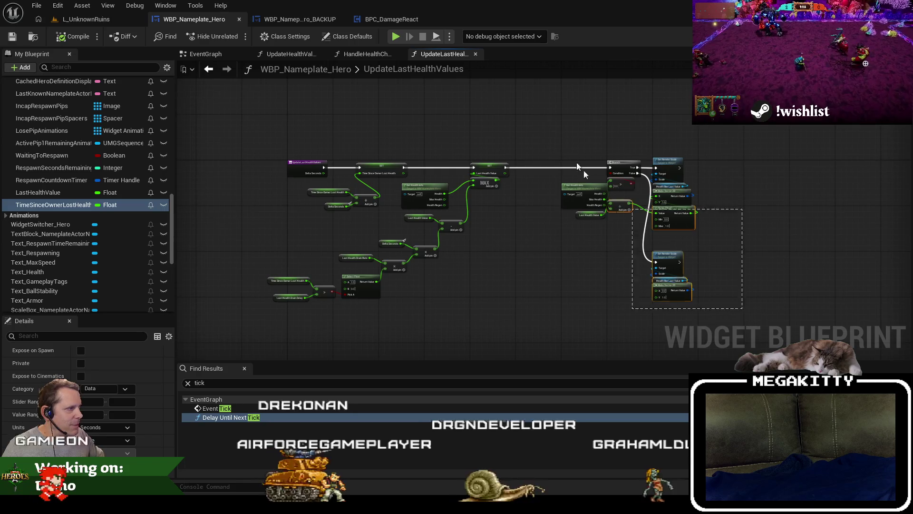
Nudge Get Health Info, search 'get max hea' without adding a node, then open Get Health Info.
{"action": "scroll", "coordinate": [686, 179], "scroll_direction": "up", "scroll_amount": 3}
{"action": "left_click", "coordinate": [441, 190]}
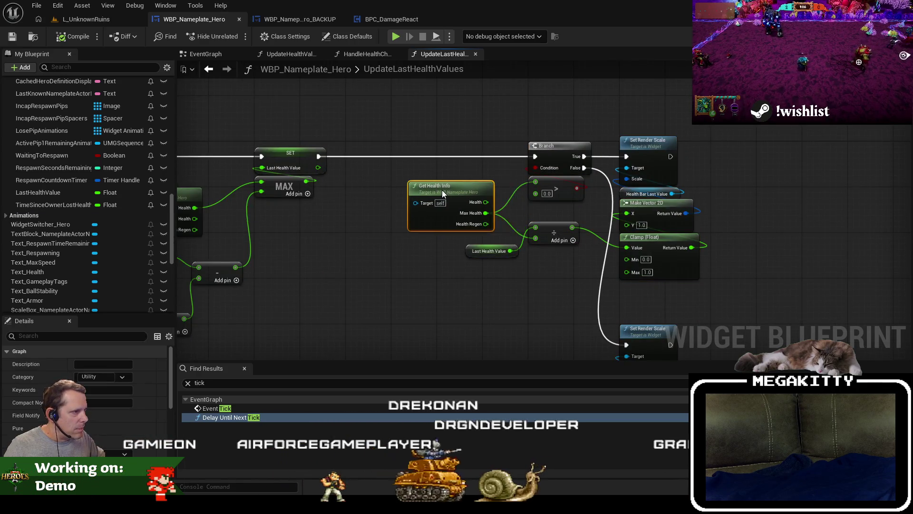
{"action": "left_click_drag", "start_coordinate": [441, 189], "coordinate": [444, 195]}
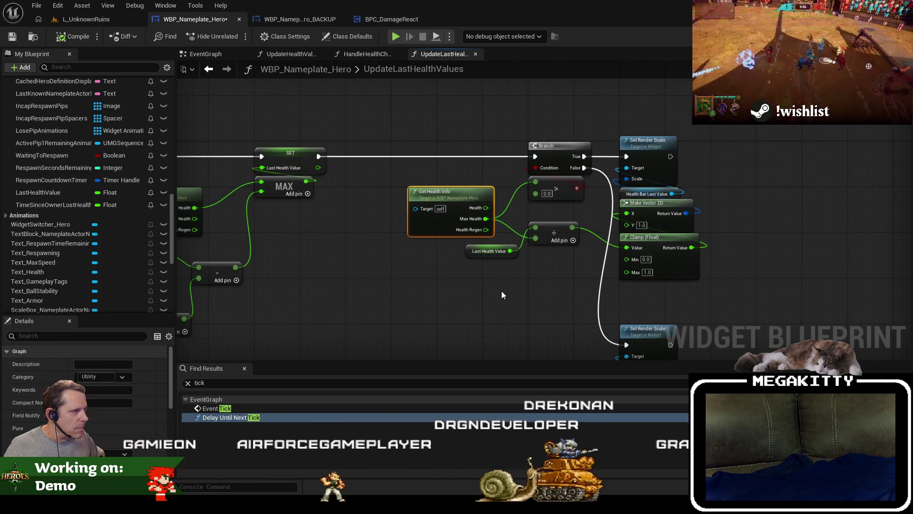
{"action": "right_click", "coordinate": [395, 292]}
{"action": "type", "text": "get max"}
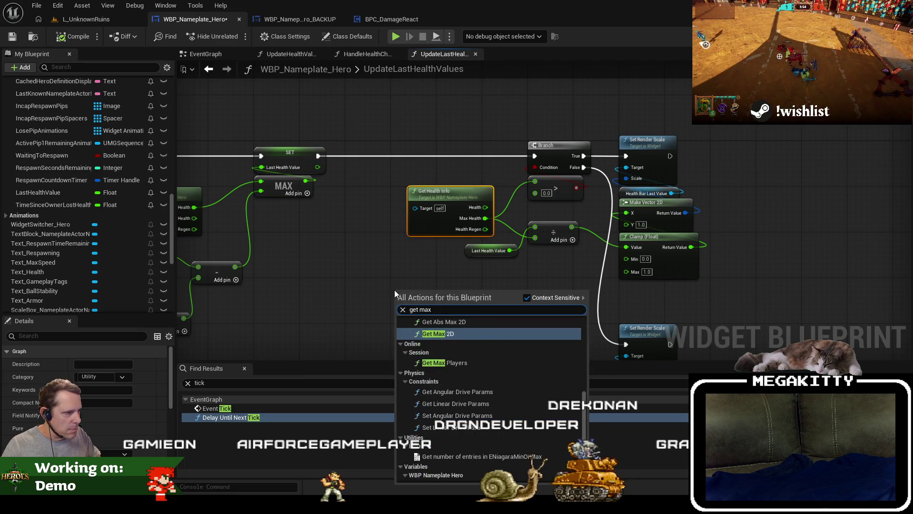
{"action": "type", "text": " heal"}
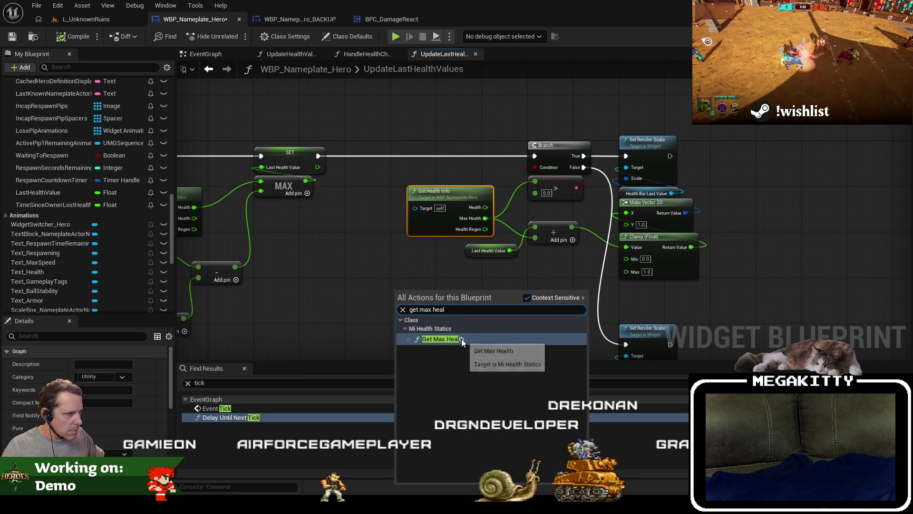
{"action": "left_click", "coordinate": [380, 256]}
{"action": "left_click_drag", "start_coordinate": [449, 292], "coordinate": [427, 275]}
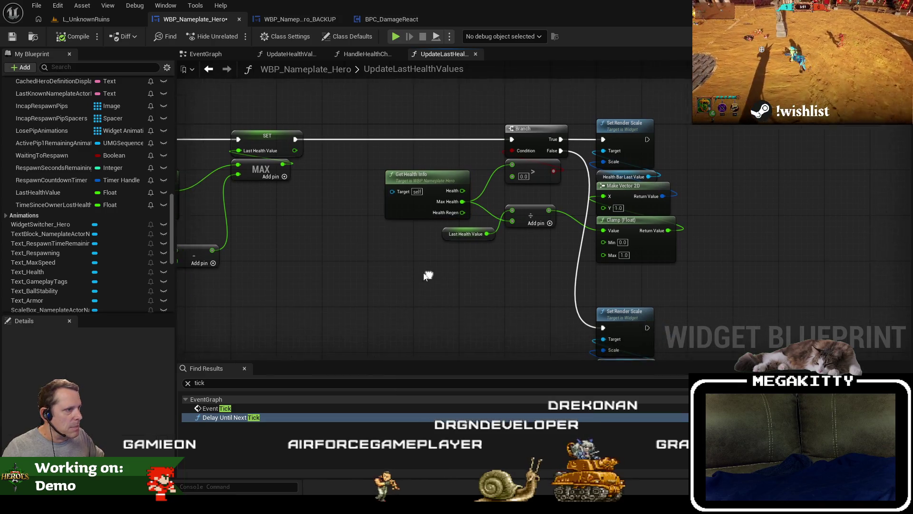
{"action": "double_click", "coordinate": [428, 173]}
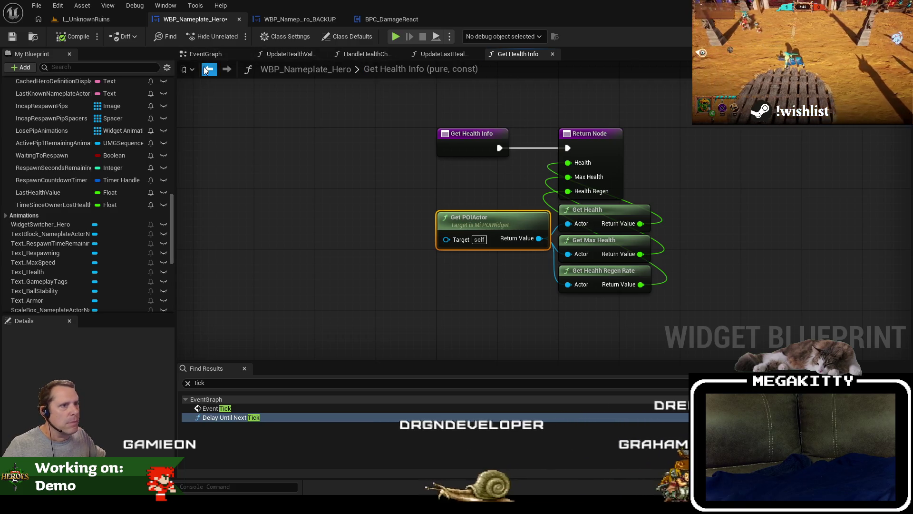
Paste Get POIActor into UpdateLastHealthValues and wire a new Get Max Health node into the divide.
{"action": "left_click", "coordinate": [442, 53]}
{"action": "key", "text": "ctrl+v"}
{"action": "left_click_drag", "start_coordinate": [352, 298], "coordinate": [373, 248]}
{"action": "type", "text": "get max"}
{"action": "key", "text": "Return"}
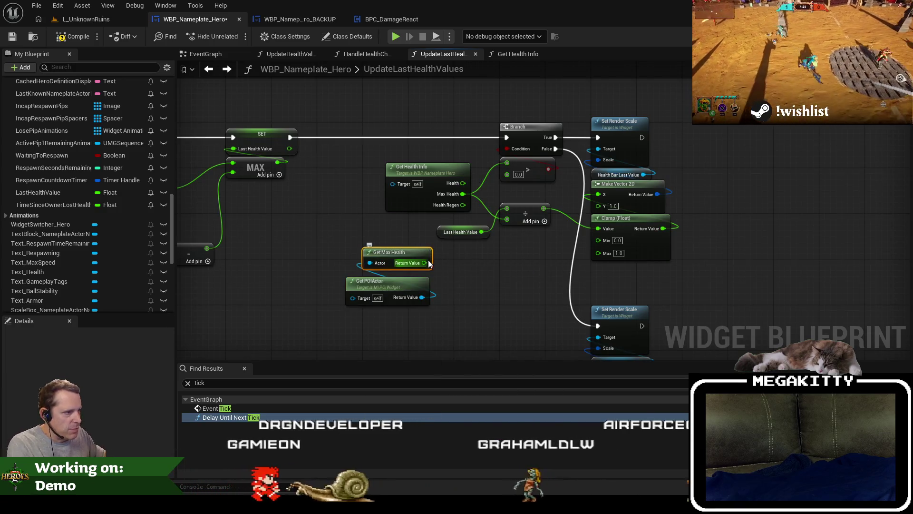
{"action": "mouse_move", "coordinate": [424, 263]}
{"action": "left_mouse_down"}
{"action": "mouse_move", "coordinate": [470, 194]}
{"action": "mouse_move", "coordinate": [509, 163]}
{"action": "left_mouse_up"}
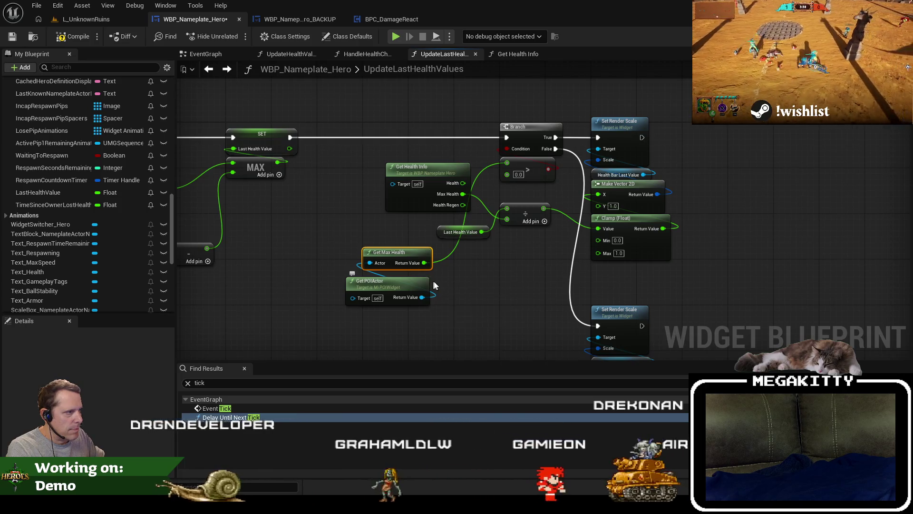
{"action": "mouse_move", "coordinate": [424, 263]}
{"action": "left_mouse_down"}
{"action": "mouse_move", "coordinate": [513, 209]}
{"action": "mouse_move", "coordinate": [512, 219]}
{"action": "left_mouse_up"}
Delete Get Health Info and stack Get Max Health, Get POIActor and Last Health Value beside Branch.
{"action": "left_click_drag", "start_coordinate": [458, 232], "coordinate": [409, 226]}
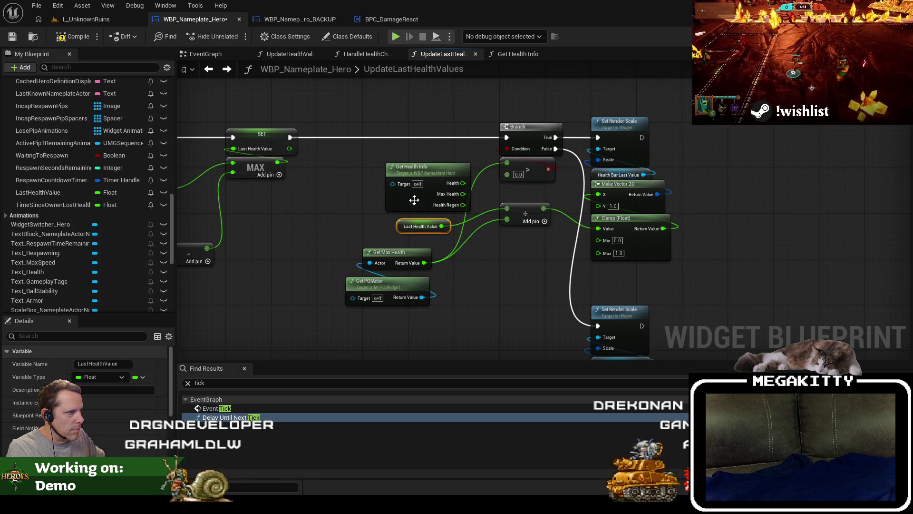
{"action": "left_click", "coordinate": [428, 184]}
{"action": "key", "text": "Delete"}
{"action": "left_click_drag", "start_coordinate": [387, 255], "coordinate": [420, 187]}
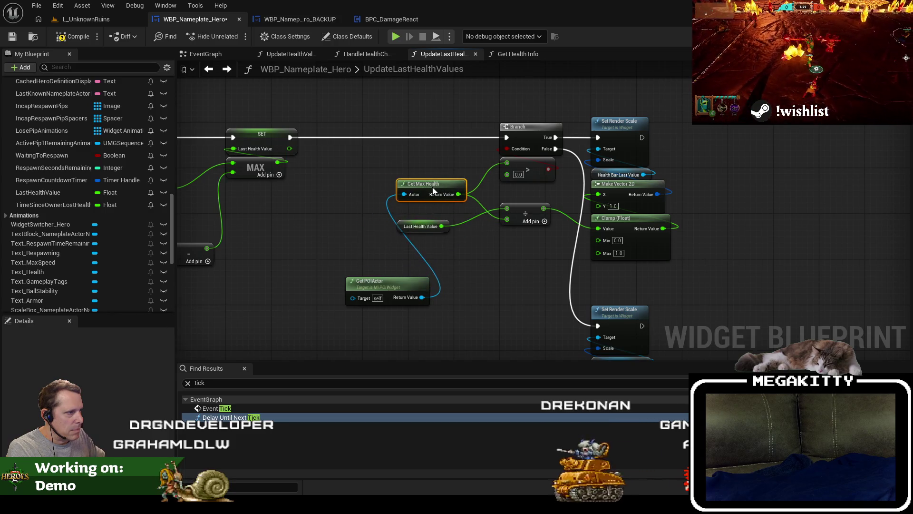
{"action": "mouse_move", "coordinate": [393, 278]}
{"action": "left_mouse_down"}
{"action": "mouse_move", "coordinate": [441, 207]}
{"action": "mouse_move", "coordinate": [427, 218]}
{"action": "left_mouse_up"}
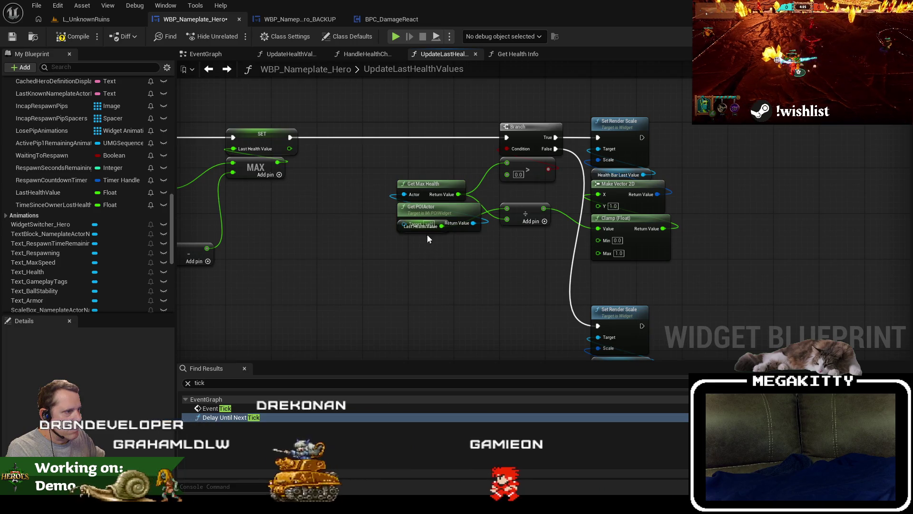
{"action": "left_click", "coordinate": [431, 232]}
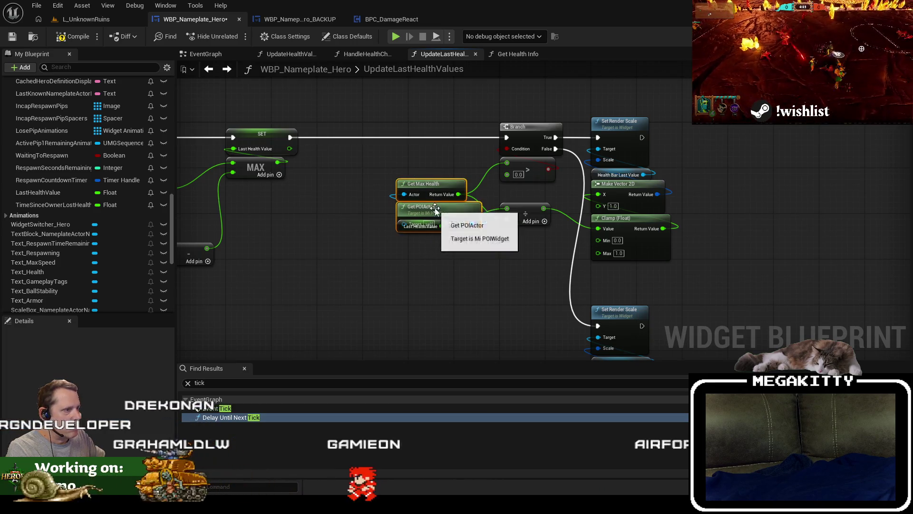
{"action": "key", "text": "ctrl+z"}
{"action": "left_click", "coordinate": [413, 238]}
{"action": "left_click_drag", "start_coordinate": [427, 253], "coordinate": [424, 182]}
{"action": "key", "text": "ctrl+z"}
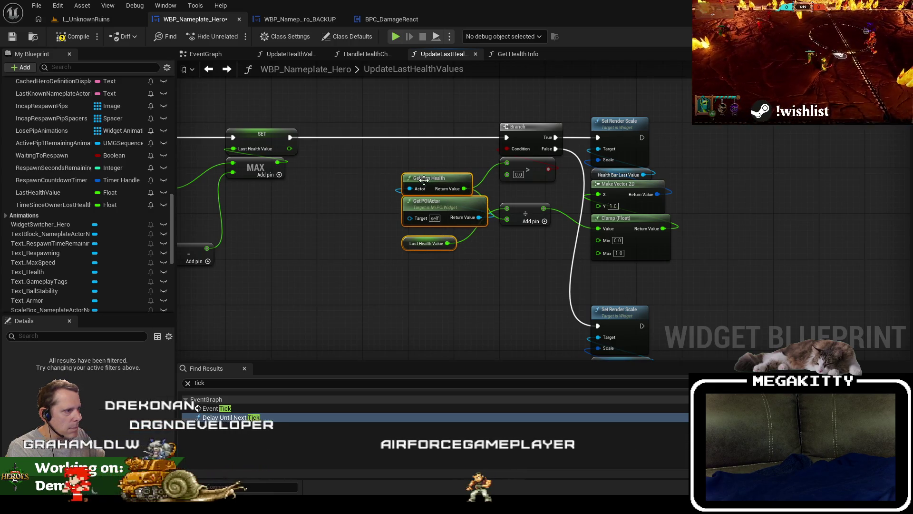
{"action": "left_click_drag", "start_coordinate": [413, 245], "coordinate": [438, 240]}
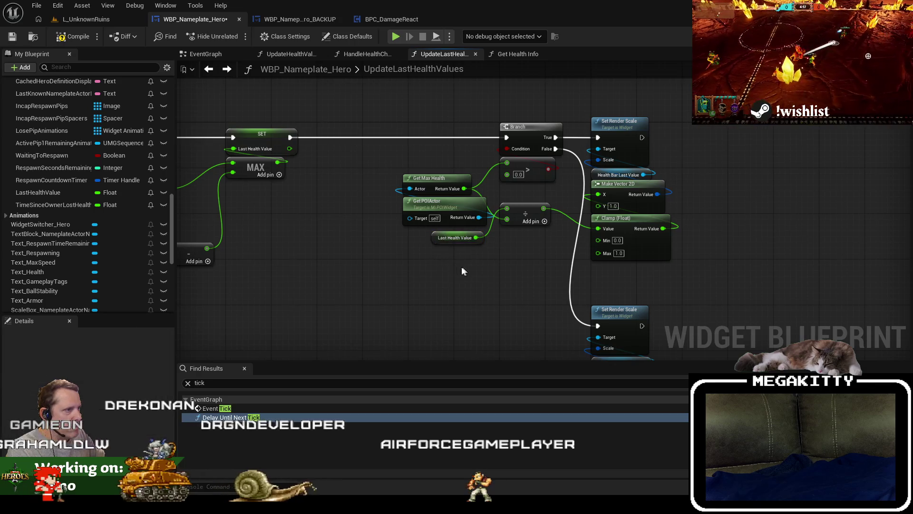
{"action": "left_click", "coordinate": [461, 266]}
Marquee-select the Branch and health-bar node cluster.
{"action": "scroll", "coordinate": [482, 257], "scroll_direction": "down", "scroll_amount": 1}
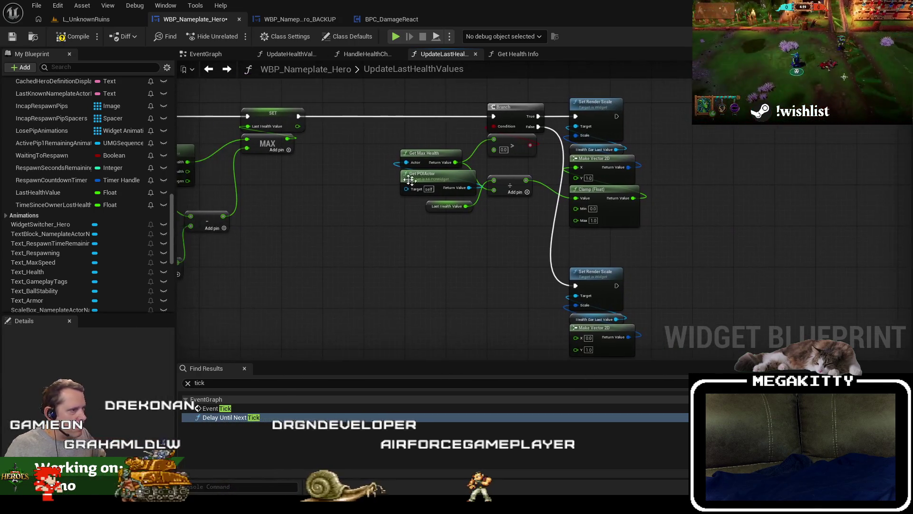
{"action": "scroll", "coordinate": [452, 136], "scroll_direction": "down", "scroll_amount": 1}
{"action": "left_click_drag", "start_coordinate": [394, 113], "coordinate": [700, 347]}
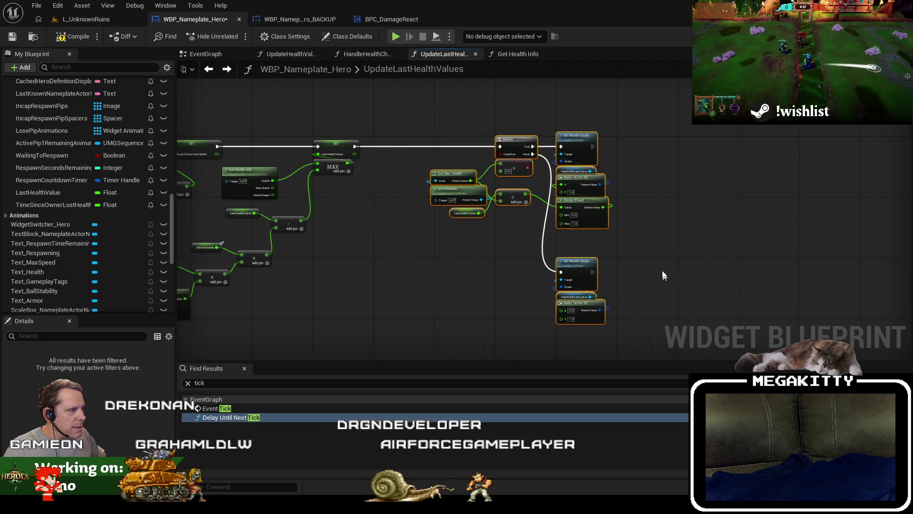
Comment the Branch cluster: update the Health Bar "Last Value" indicator so players see health lost at once.
{"action": "scroll", "coordinate": [478, 178], "scroll_direction": "up", "scroll_amount": 2}
{"action": "key", "text": "c"}
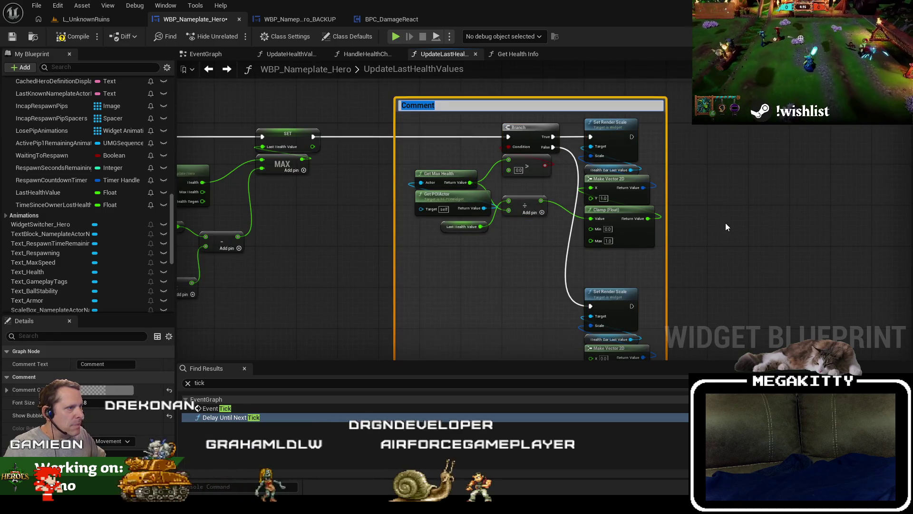
{"action": "type", "text": "Update the"}
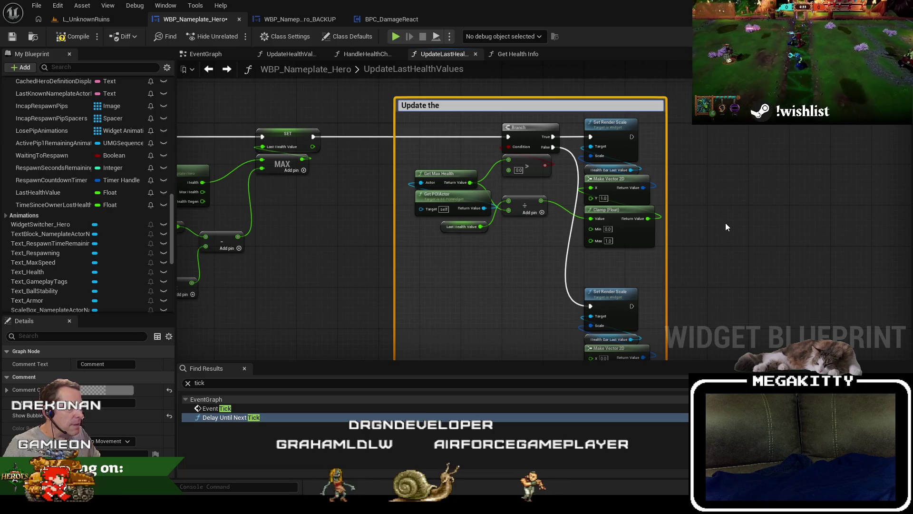
{"action": "type", "text": " H"}
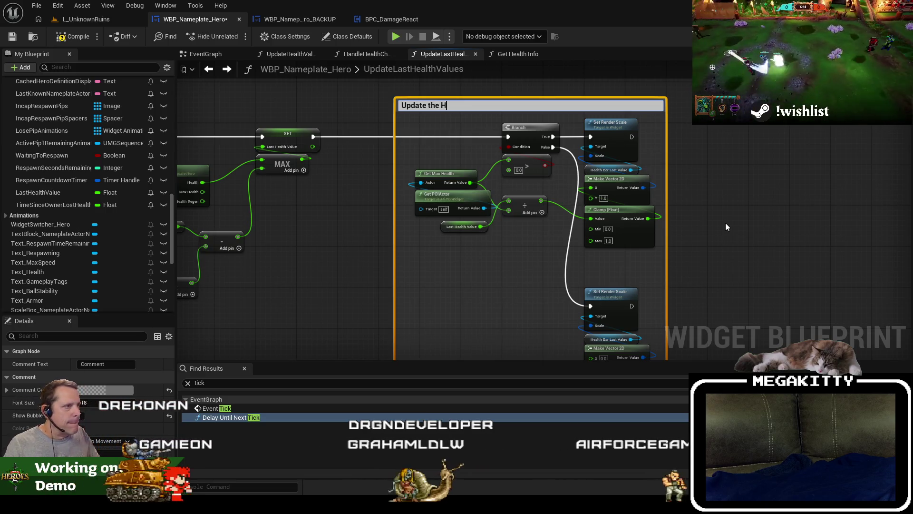
{"action": "type", "text": "ealth Bar \"Last Valu"}
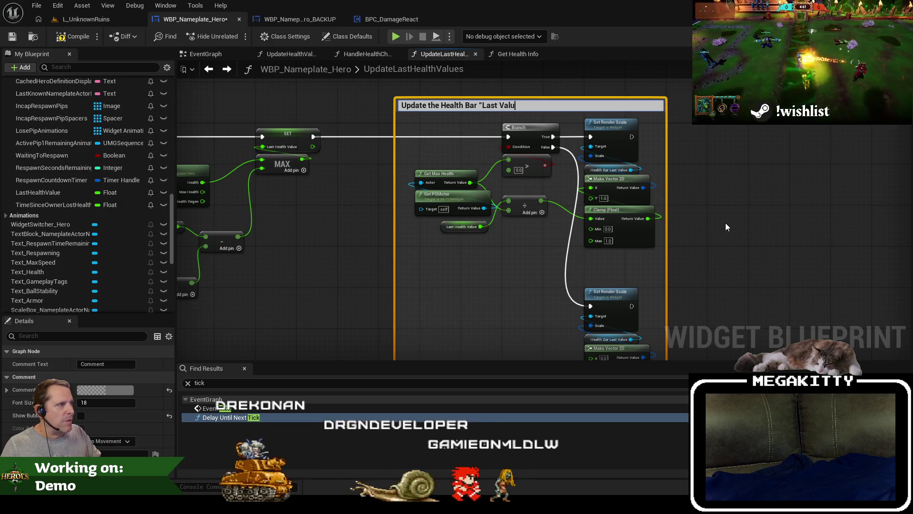
{"action": "type", "text": "e\" indicator "}
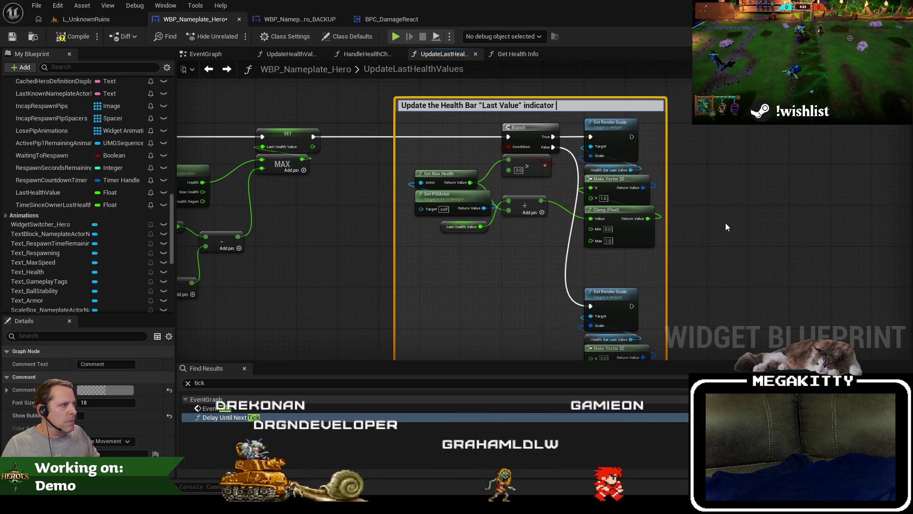
{"action": "type", "text": "so that a player can see"}
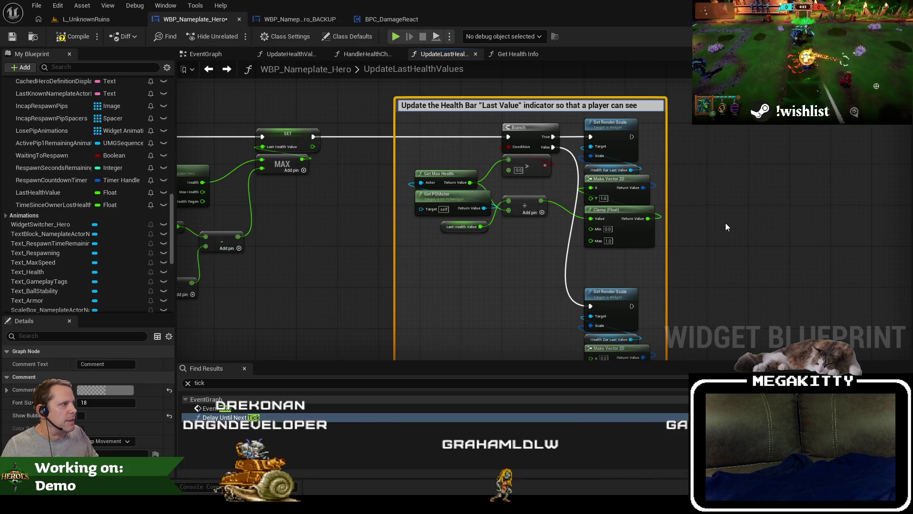
{"action": "type", "text": " how much health they lost at once"}
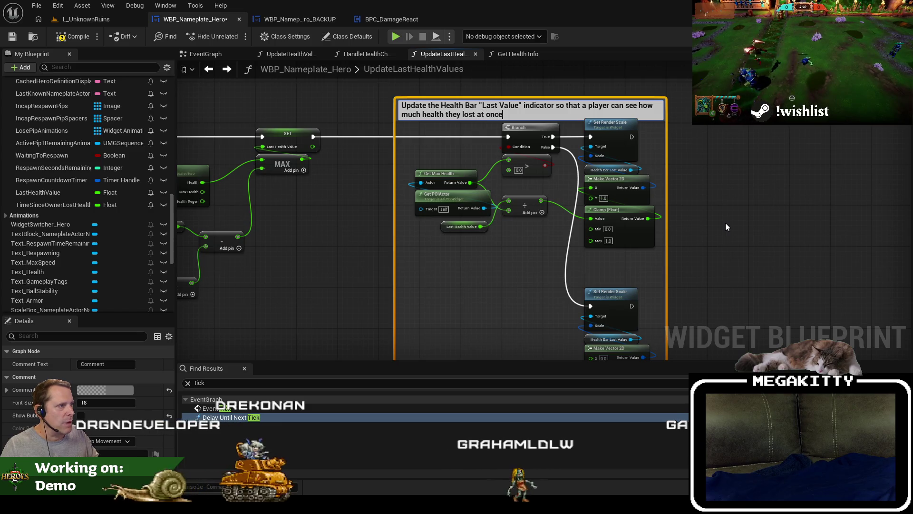
{"action": "left_click", "coordinate": [725, 221]}
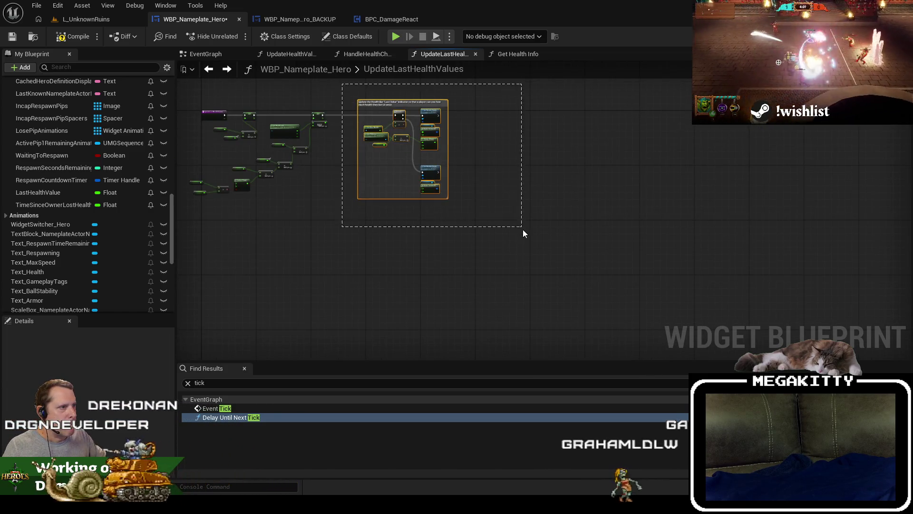
Move the commented group right and pull the SET, MAX and drain-rate nodes toward it.
{"action": "left_click_drag", "start_coordinate": [524, 233], "coordinate": [523, 233]}
{"action": "scroll", "coordinate": [410, 105], "scroll_direction": "up", "scroll_amount": 3}
{"action": "left_click_drag", "start_coordinate": [397, 122], "coordinate": [577, 116]}
{"action": "left_click_drag", "start_coordinate": [369, 173], "coordinate": [562, 191]}
{"action": "mouse_move", "coordinate": [504, 275]}
{"action": "left_mouse_down"}
{"action": "mouse_move", "coordinate": [404, 128]}
{"action": "mouse_move", "coordinate": [395, 133]}
{"action": "left_mouse_up"}
{"action": "left_click_drag", "start_coordinate": [387, 313], "coordinate": [205, 204]}
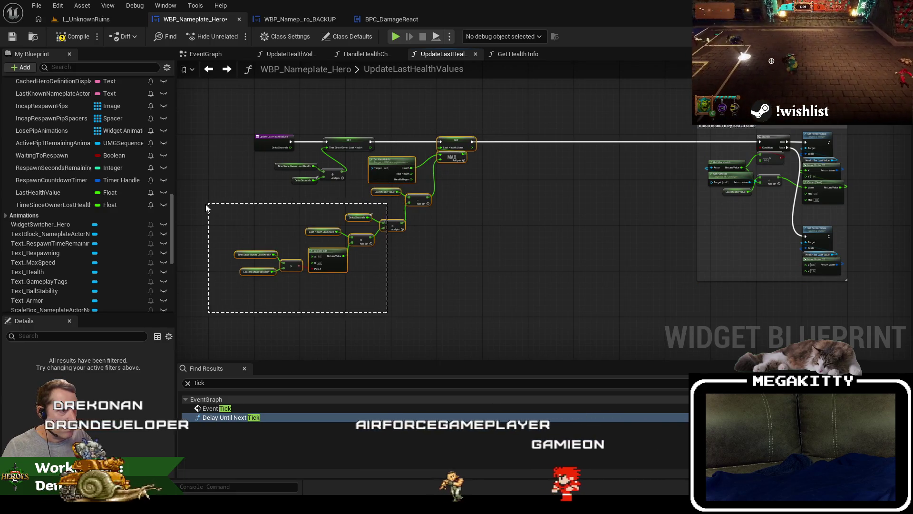
{"action": "left_click_drag", "start_coordinate": [460, 145], "coordinate": [641, 145]}
Feed MAX's top input from a Get Health node on a copied Get POIActor, deleting Get Health Info.
{"action": "scroll", "coordinate": [632, 207], "scroll_direction": "up", "scroll_amount": 3}
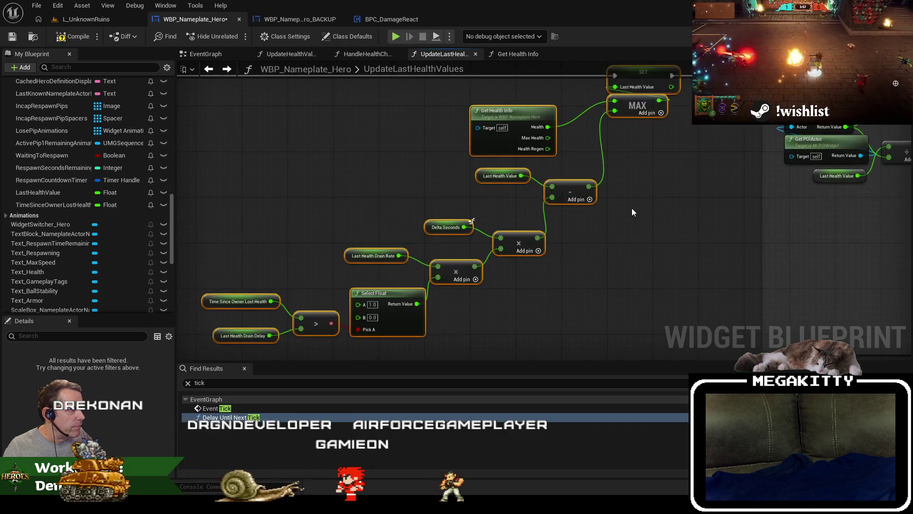
{"action": "left_click_drag", "start_coordinate": [624, 254], "coordinate": [531, 232]}
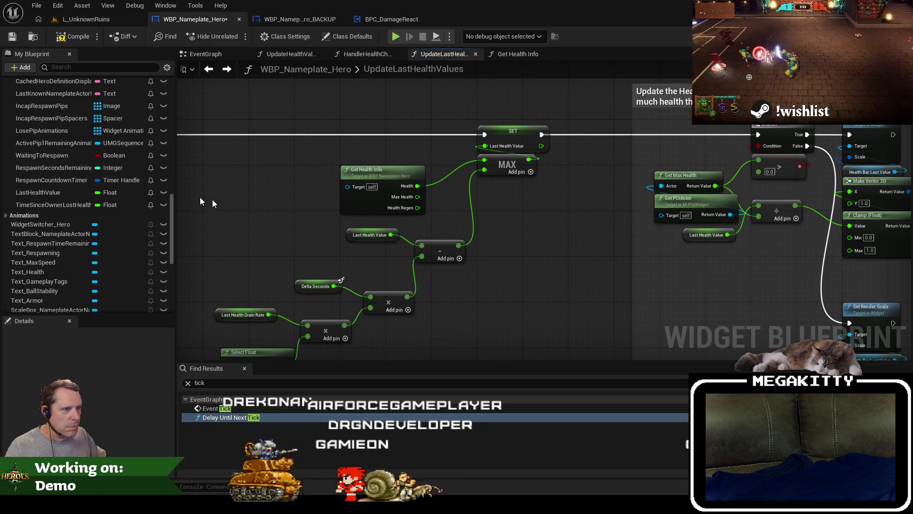
{"action": "key", "text": "ctrl+c"}
{"action": "key", "text": "ctrl+v"}
{"action": "left_click_drag", "start_coordinate": [274, 215], "coordinate": [240, 174]}
{"action": "type", "text": "get health"}
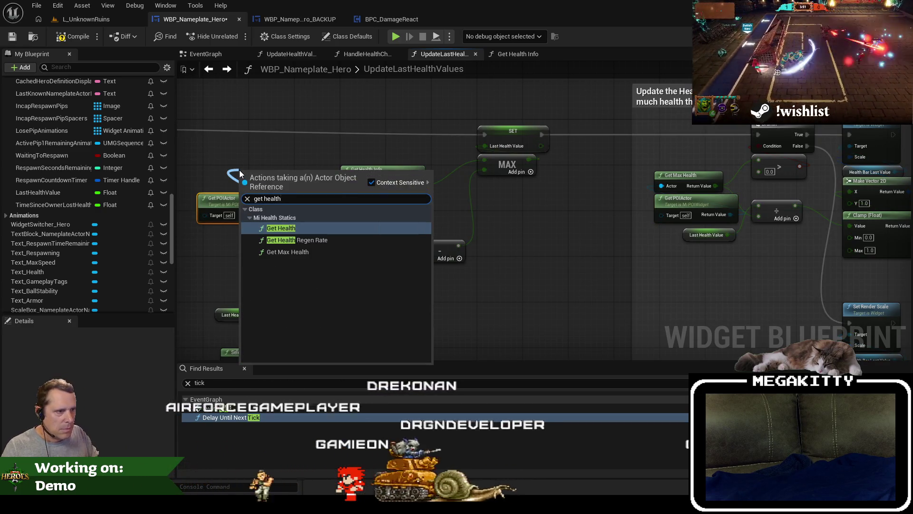
{"action": "key", "text": "Return"}
{"action": "mouse_move", "coordinate": [298, 180]}
{"action": "left_mouse_down"}
{"action": "mouse_move", "coordinate": [433, 144]}
{"action": "mouse_move", "coordinate": [484, 160]}
{"action": "left_mouse_up"}
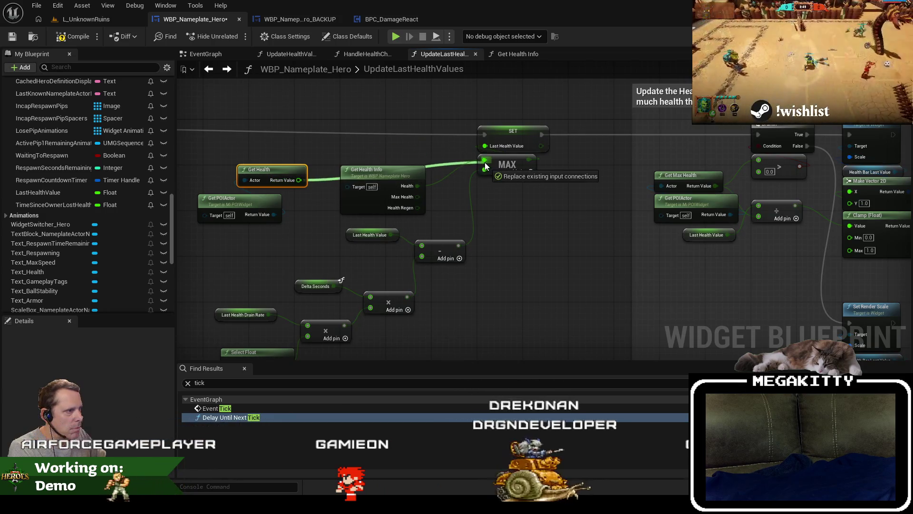
{"action": "left_click", "coordinate": [383, 170]}
{"action": "key", "text": "Delete"}
Stack Get Health and the Get POIActor copy closer to the MAX node.
{"action": "left_click_drag", "start_coordinate": [268, 203], "coordinate": [291, 193]}
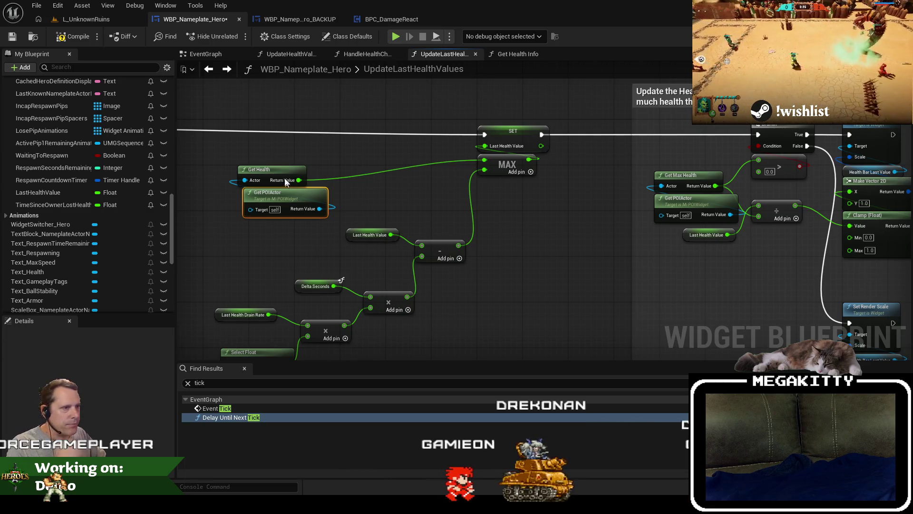
{"action": "scroll", "coordinate": [290, 173], "scroll_direction": "down", "scroll_amount": 1}
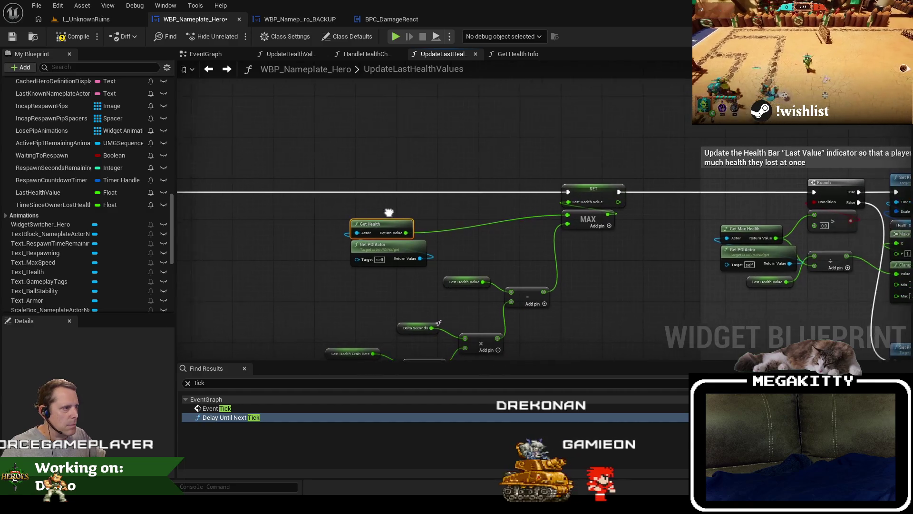
{"action": "left_click_drag", "start_coordinate": [360, 208], "coordinate": [411, 273]}
{"action": "mouse_move", "coordinate": [384, 223]}
{"action": "left_mouse_down"}
{"action": "mouse_move", "coordinate": [515, 189]}
{"action": "mouse_move", "coordinate": [461, 104]}
{"action": "left_mouse_up"}
{"action": "scroll", "coordinate": [459, 207], "scroll_direction": "up", "scroll_amount": 2}
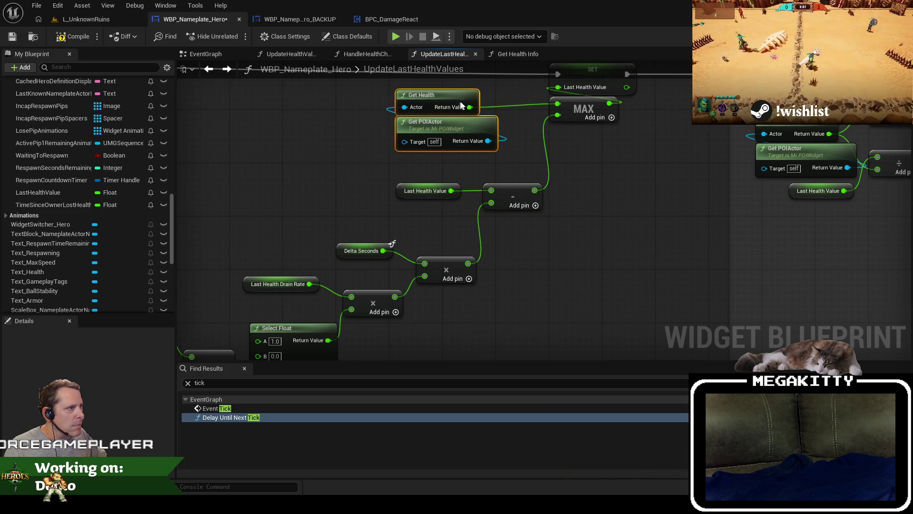
{"action": "scroll", "coordinate": [547, 281], "scroll_direction": "down", "scroll_amount": 2}
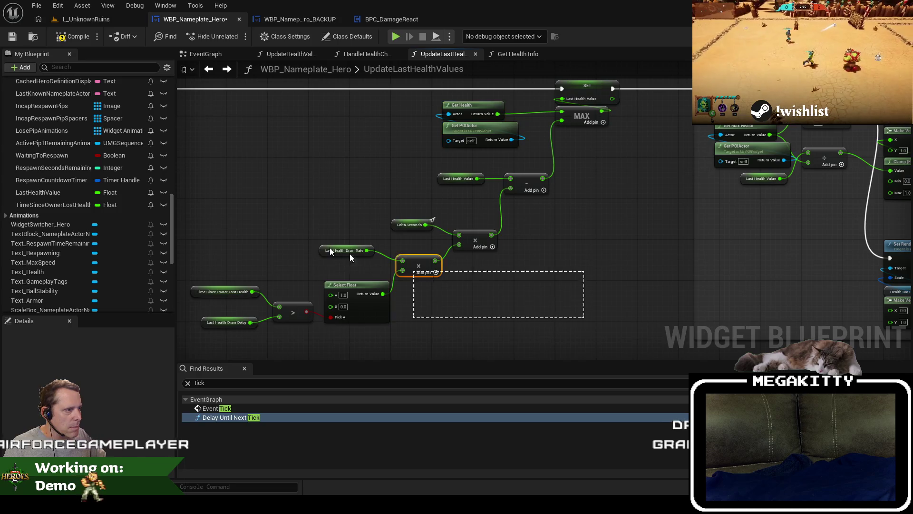
Align the multiply, Last Health Drain Rate, Select Float, comparison and Drain Delay nodes into a compact chain.
{"action": "left_click_drag", "start_coordinate": [530, 174], "coordinate": [490, 159]}
{"action": "left_click", "coordinate": [445, 183]}
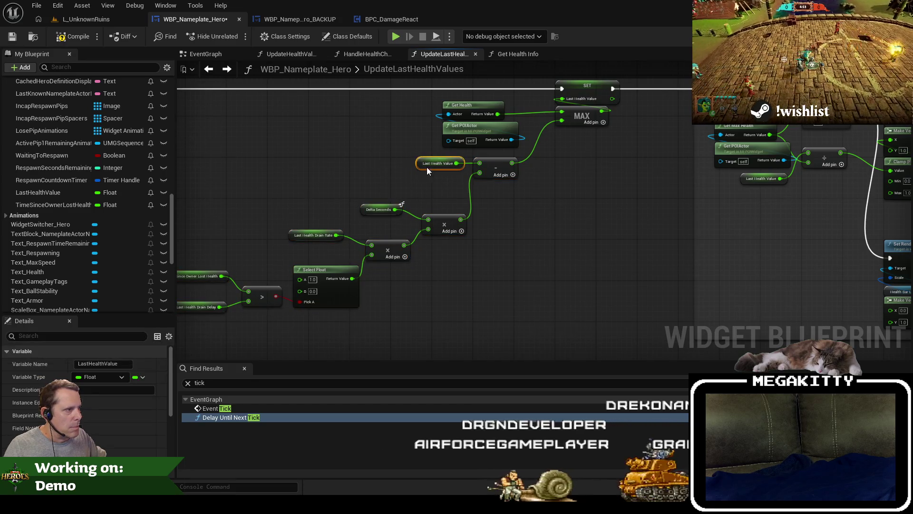
{"action": "left_click_drag", "start_coordinate": [427, 167], "coordinate": [509, 171]}
{"action": "left_click", "coordinate": [453, 214]}
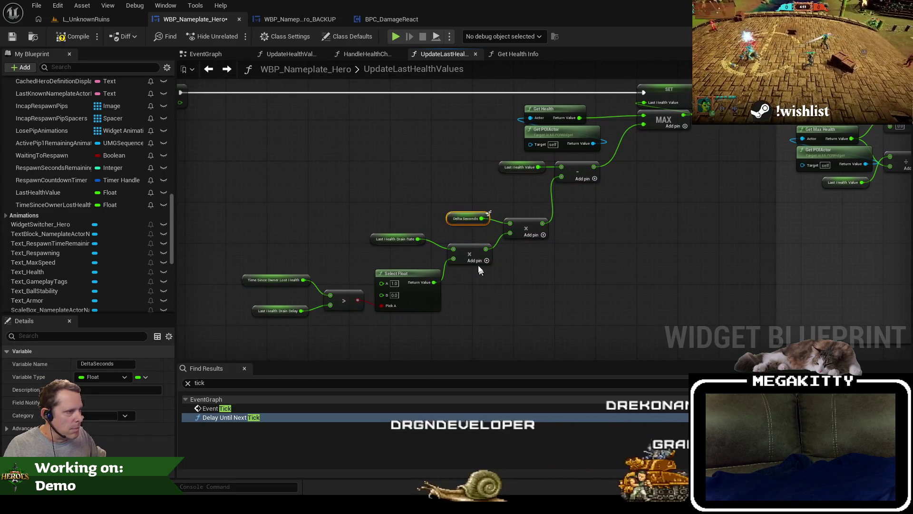
{"action": "left_click_drag", "start_coordinate": [469, 253], "coordinate": [469, 243]}
{"action": "left_click_drag", "start_coordinate": [400, 240], "coordinate": [415, 240]}
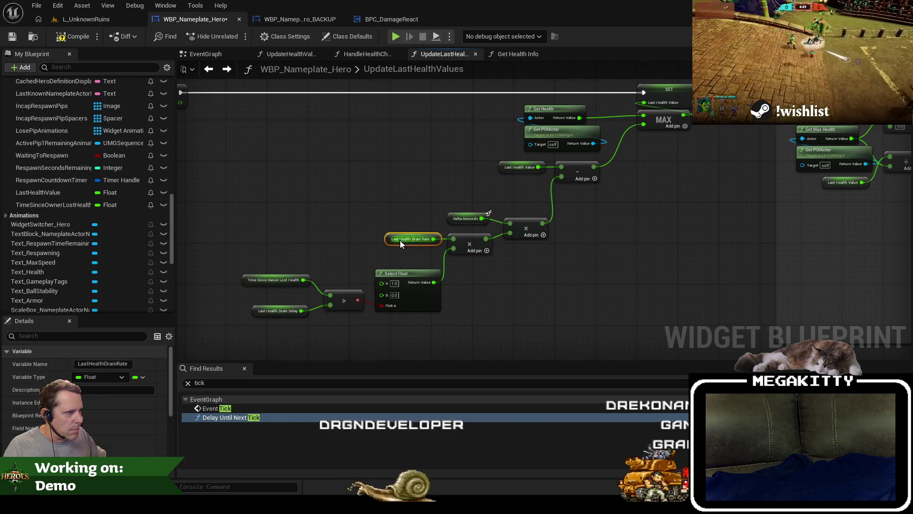
{"action": "left_click_drag", "start_coordinate": [408, 272], "coordinate": [408, 257]}
{"action": "mouse_move", "coordinate": [287, 266]}
{"action": "left_mouse_down"}
{"action": "mouse_move", "coordinate": [355, 304]}
{"action": "mouse_move", "coordinate": [358, 281]}
{"action": "left_mouse_up"}
{"action": "left_click_drag", "start_coordinate": [268, 269], "coordinate": [284, 297]}
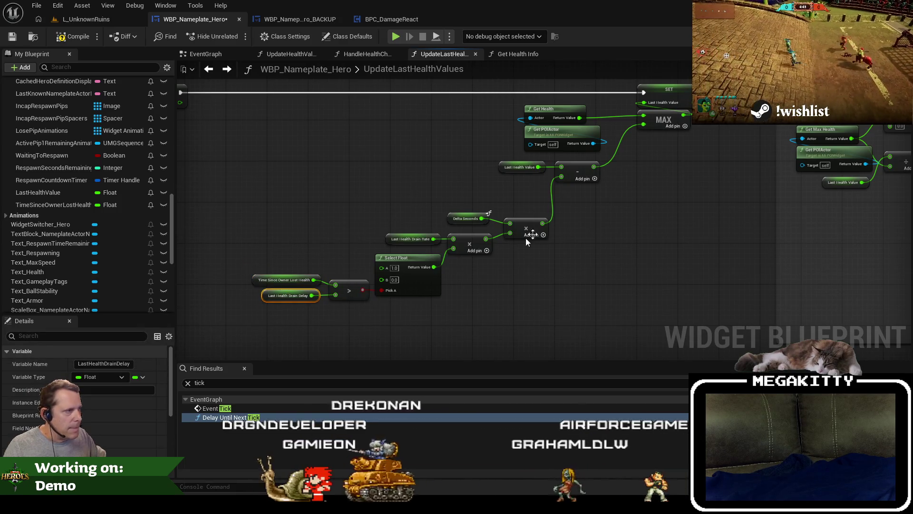
{"action": "left_click", "coordinate": [610, 230]}
Select the drain calculation nodes together with MAX.
{"action": "mouse_move", "coordinate": [610, 230]}
{"action": "left_mouse_down"}
{"action": "mouse_move", "coordinate": [596, 259]}
{"action": "mouse_move", "coordinate": [491, 231]}
{"action": "left_mouse_up"}
{"action": "scroll", "coordinate": [573, 147], "scroll_direction": "up", "scroll_amount": 2}
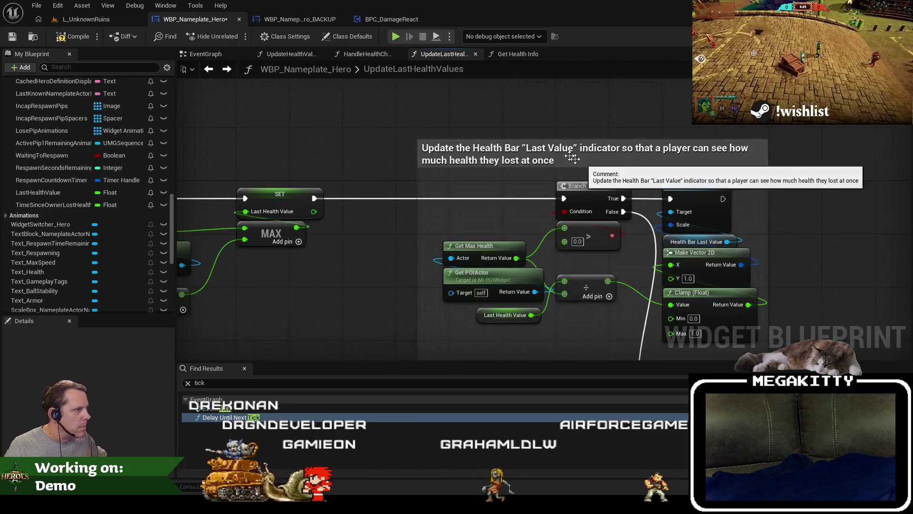
{"action": "scroll", "coordinate": [541, 151], "scroll_direction": "down", "scroll_amount": 5}
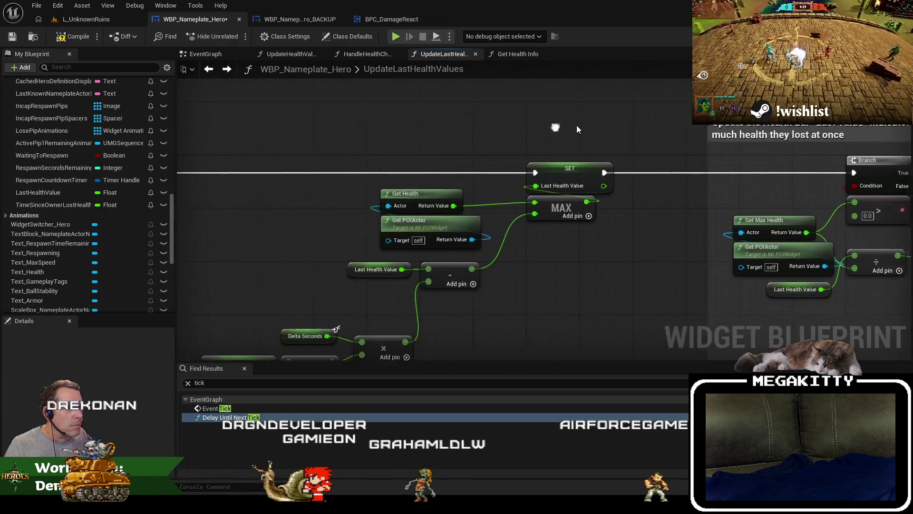
{"action": "left_click_drag", "start_coordinate": [304, 126], "coordinate": [597, 296]}
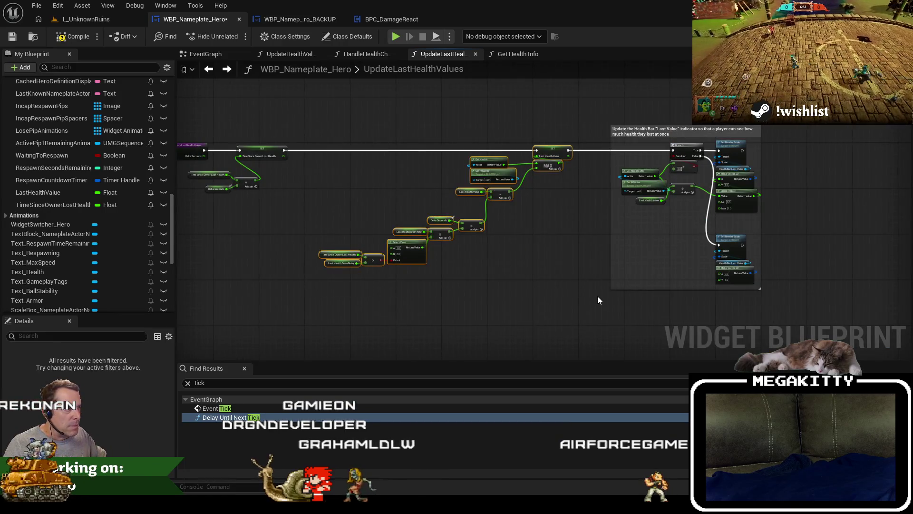
Wrap the drain and MAX nodes in a comment titled 'Last Health Value such that'.
{"action": "key", "text": "c"}
{"action": "type", "text": "Update the"}
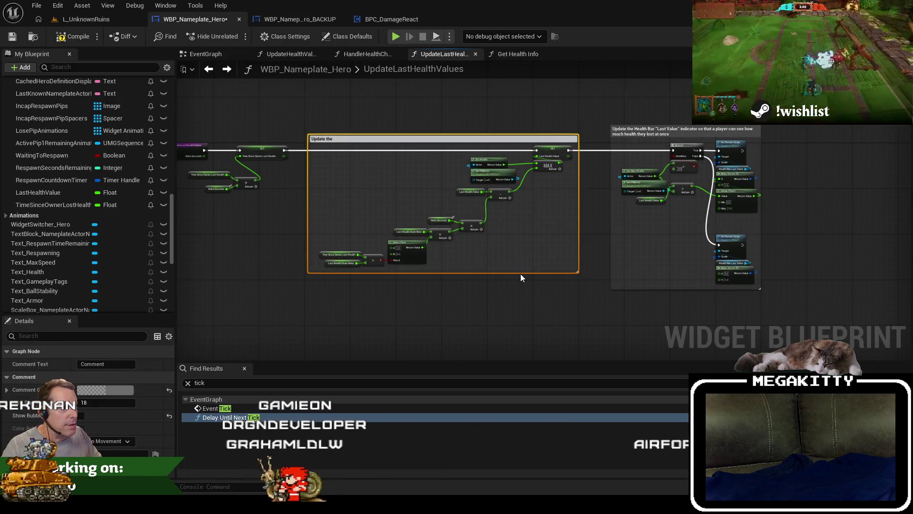
{"action": "type", "text": " Last Healt"}
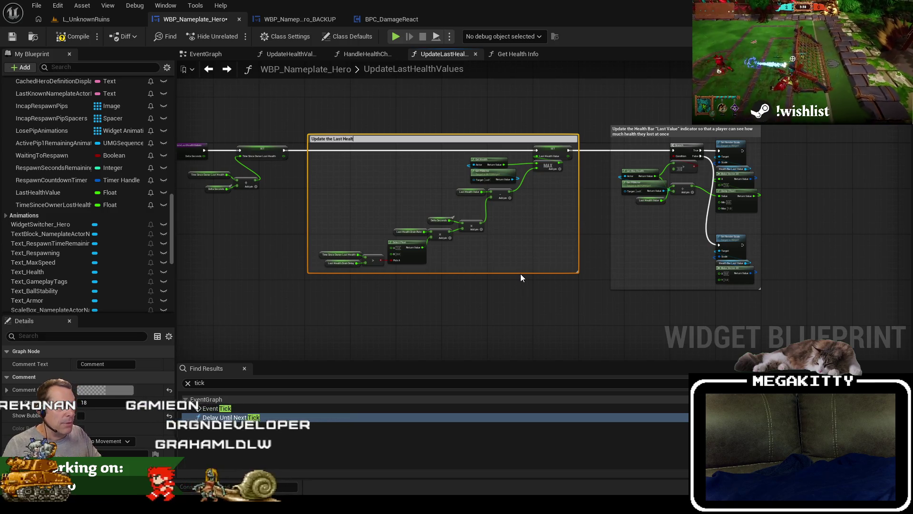
{"action": "type", "text": "h Value such that"}
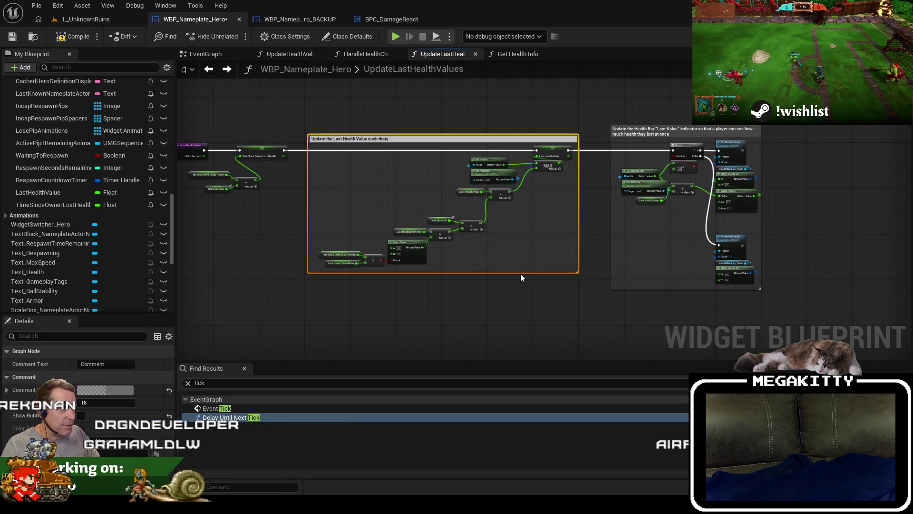
{"action": "key", "text": "BackSpace"}
{"action": "key", "text": "Return"}
{"action": "scroll", "coordinate": [427, 214], "scroll_direction": "up", "scroll_amount": 5}
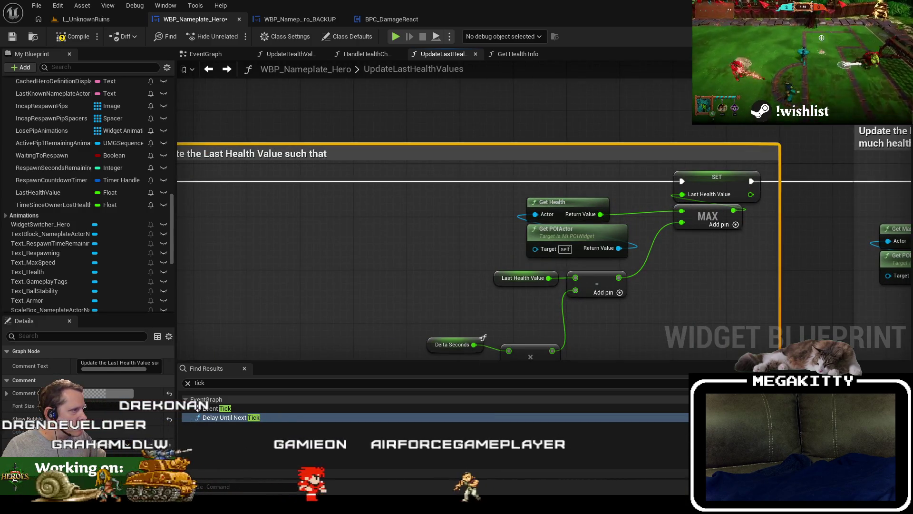
{"action": "left_click_drag", "start_coordinate": [399, 221], "coordinate": [486, 213]}
Extend the comment title with 'it never exceeds current owner health, but decreases over time'.
{"action": "double_click", "coordinate": [445, 142]}
{"action": "left_click", "coordinate": [445, 142]}
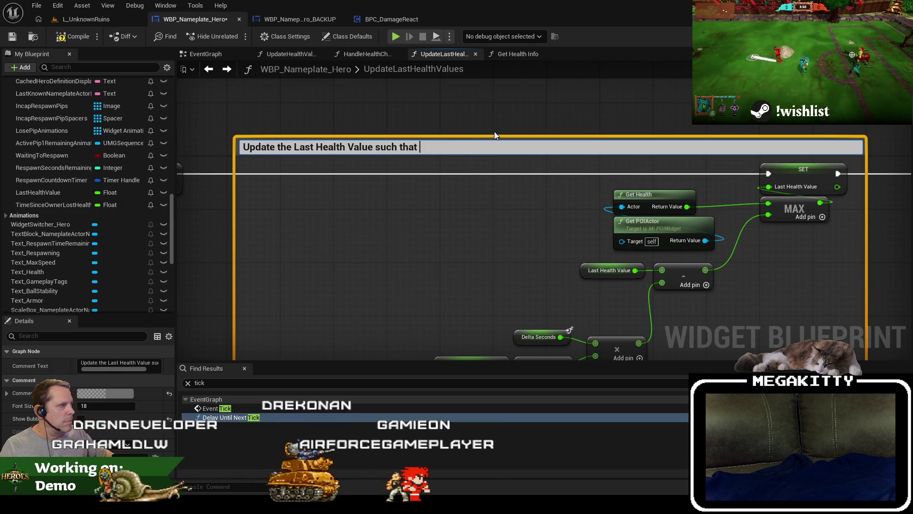
{"action": "type", "text": "it never ex"}
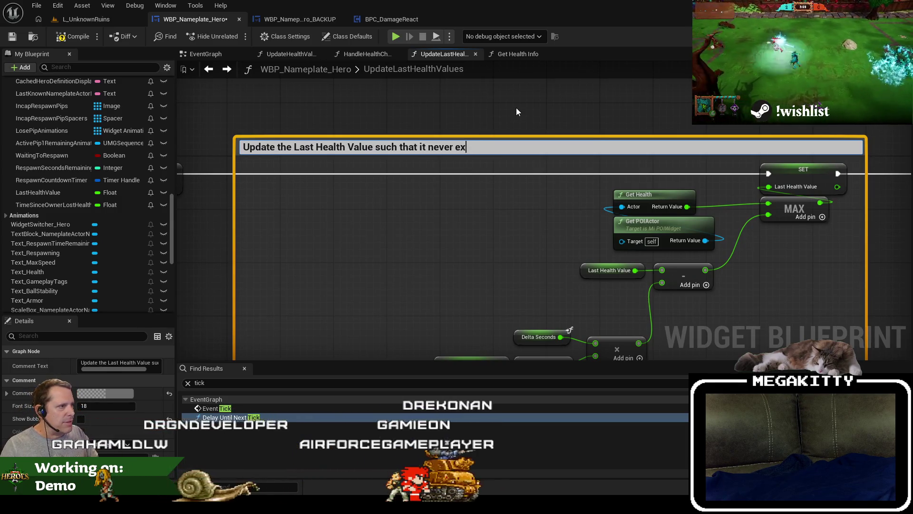
{"action": "type", "text": "ceeds current health"}
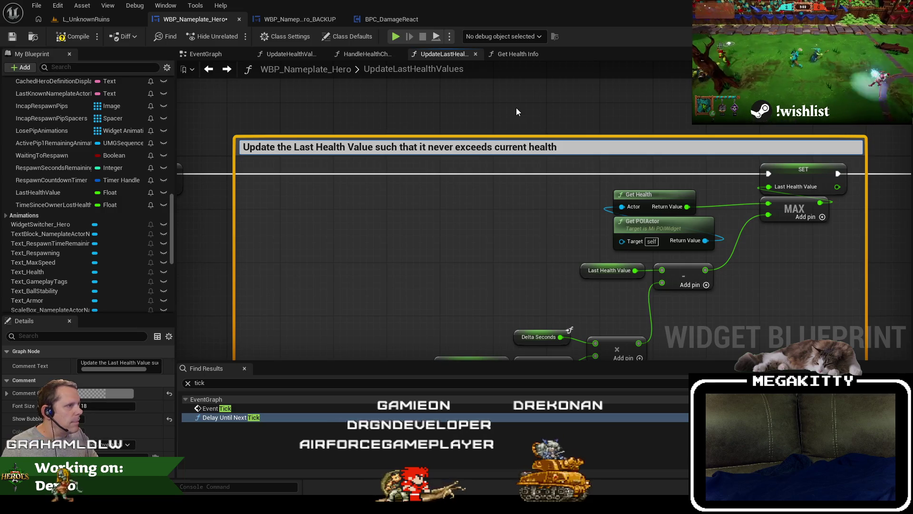
{"action": "key", "text": "Left"}
{"action": "key", "text": "Left"}
{"action": "key", "text": "Left"}
{"action": "type", "text": "own"}
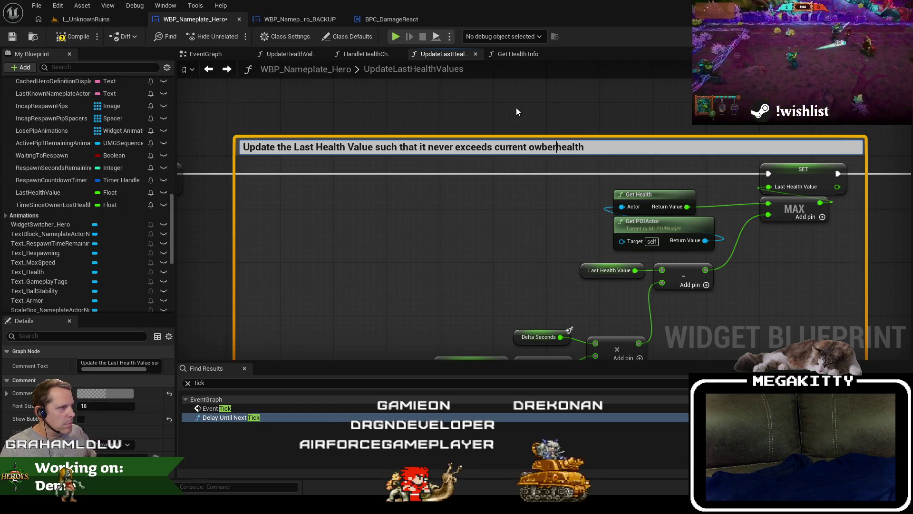
{"action": "type", "text": "er"}
{"action": "key", "text": "End"}
{"action": "type", "text": ", but"}
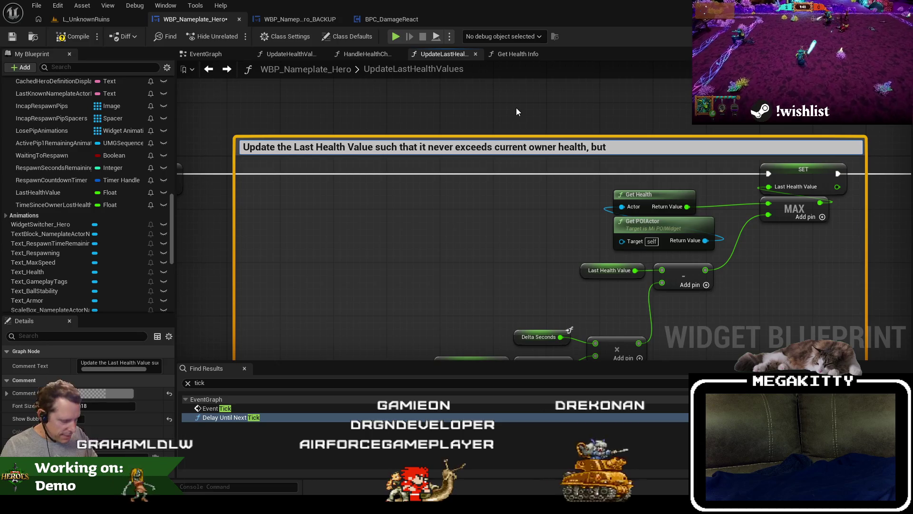
{"action": "type", "text": " increases"}
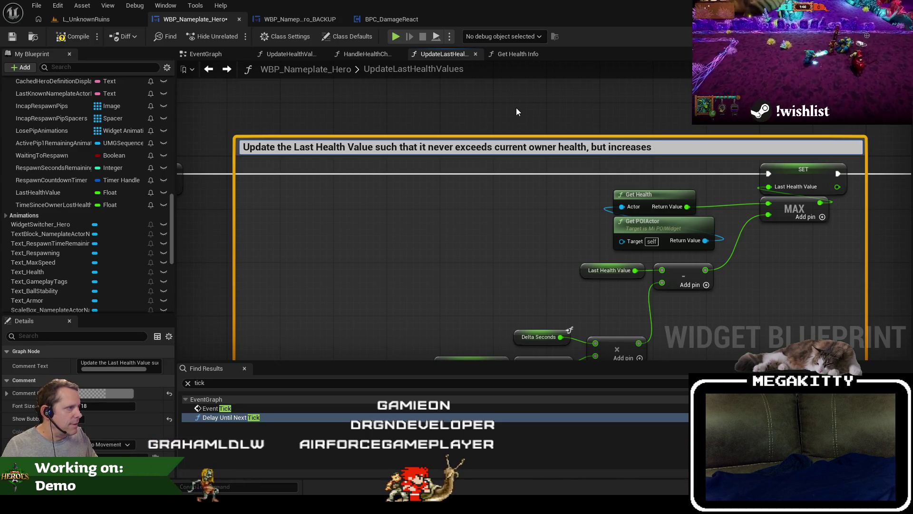
{"action": "key", "text": "BackSpace"}
{"action": "key", "text": "BackSpace"}
{"action": "key", "text": "BackSpace"}
{"action": "type", "text": "de"}
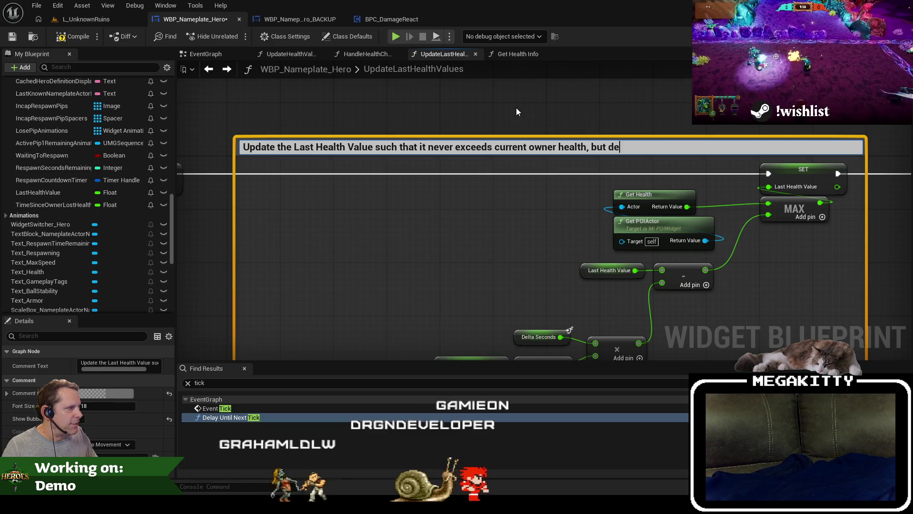
{"action": "type", "text": "creased ove"}
{"action": "key", "text": "BackSpace"}
{"action": "key", "text": "BackSpace"}
{"action": "key", "text": "BackSpace"}
{"action": "type", "text": "s ov"}
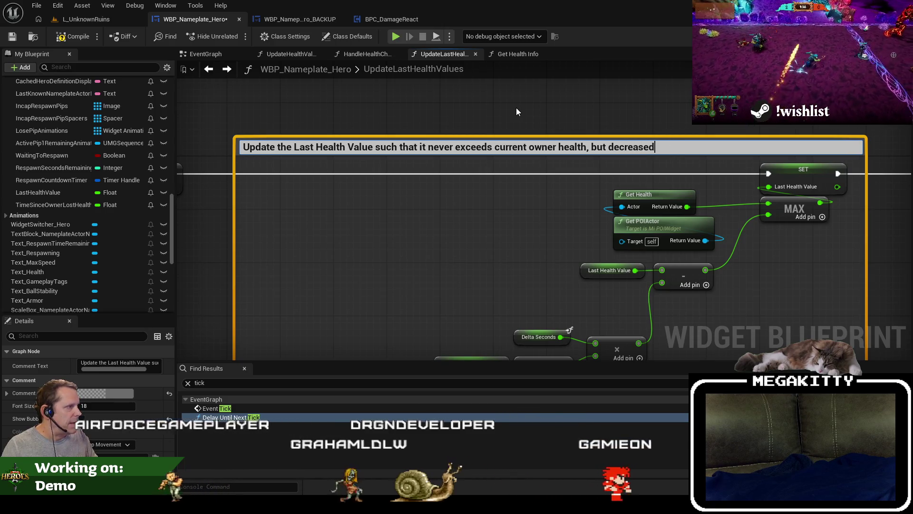
{"action": "type", "text": "er time to catch up with it if the"}
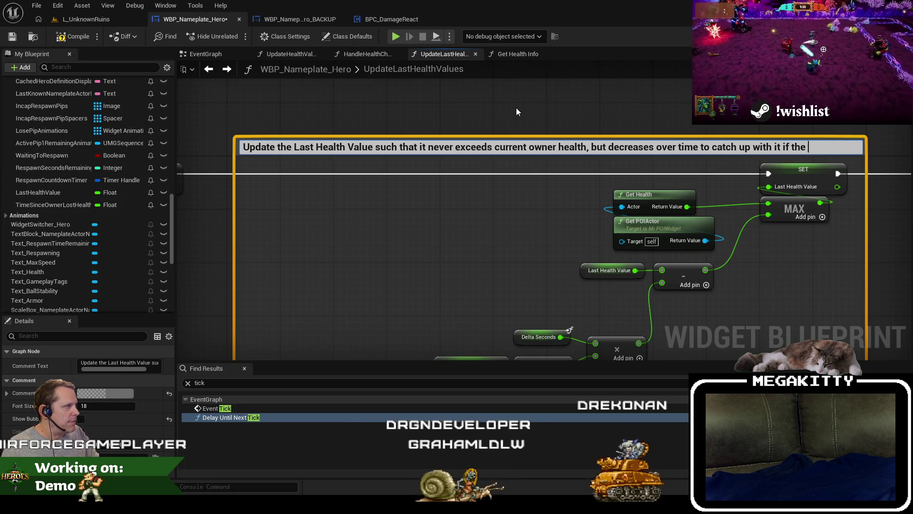
Finish the comment title so the decrease starts once the lost-health delay is satisfied.
{"action": "right_click", "coordinate": [344, 313]}
{"action": "scroll", "coordinate": [415, 156], "scroll_direction": "down", "scroll_amount": 5}
{"action": "left_click", "coordinate": [270, 343]}
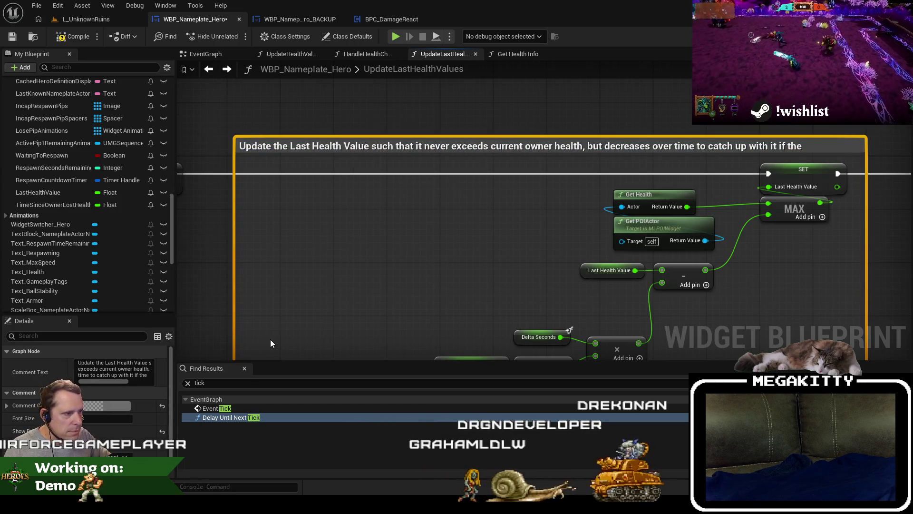
{"action": "left_click_drag", "start_coordinate": [270, 339], "coordinate": [367, 316]}
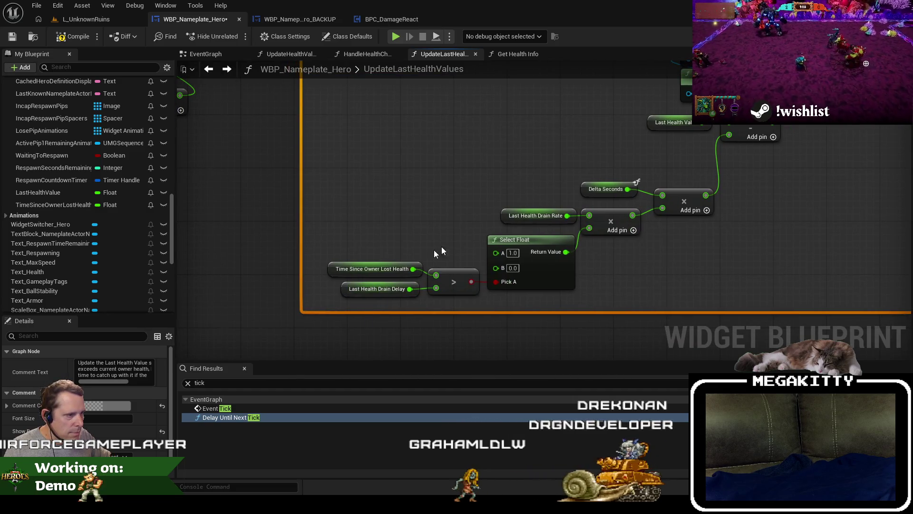
{"action": "mouse_move", "coordinate": [442, 251]}
{"action": "left_mouse_down"}
{"action": "mouse_move", "coordinate": [621, 167]}
{"action": "mouse_move", "coordinate": [725, 148]}
{"action": "left_mouse_up"}
{"action": "double_click", "coordinate": [665, 146]}
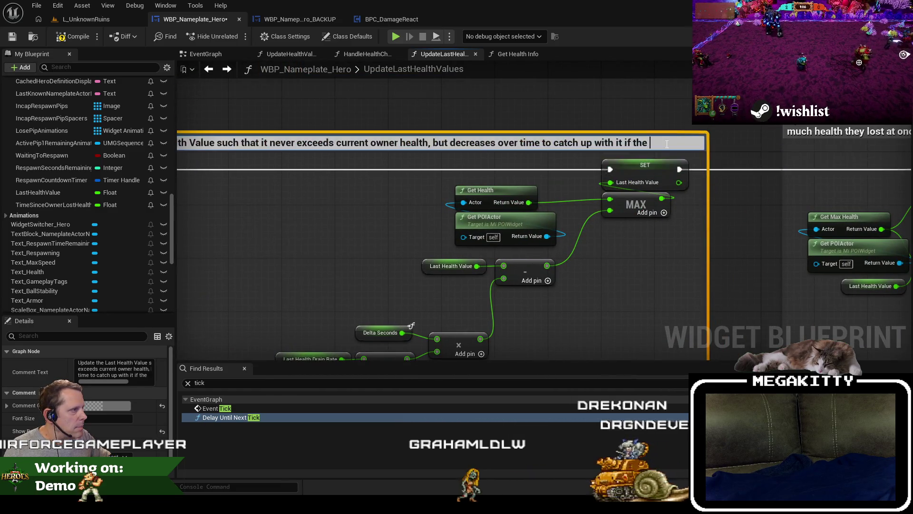
{"action": "type", "text": "lost health"}
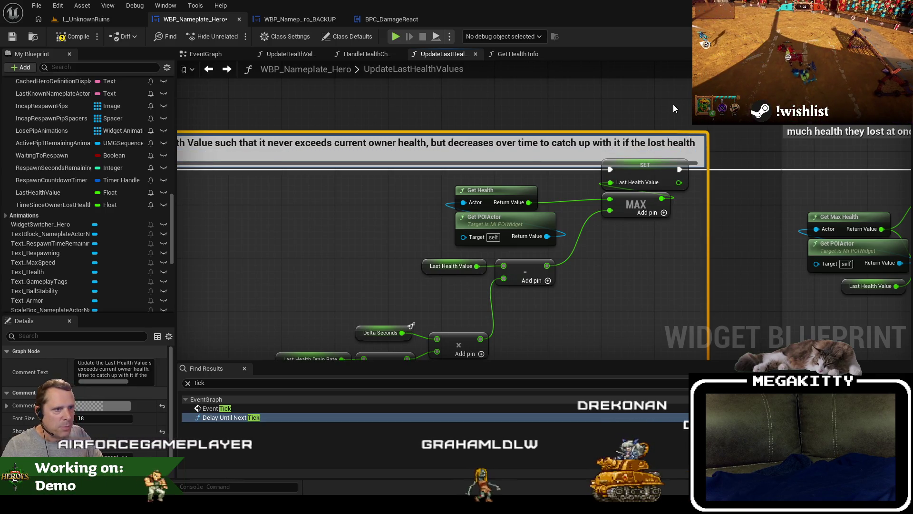
{"action": "type", "text": " is satsifed"}
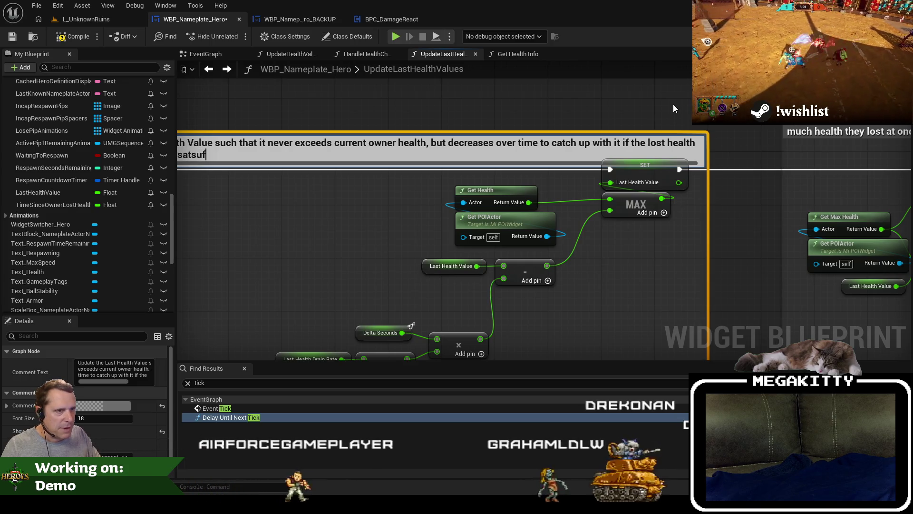
{"action": "left_click", "coordinate": [393, 302]}
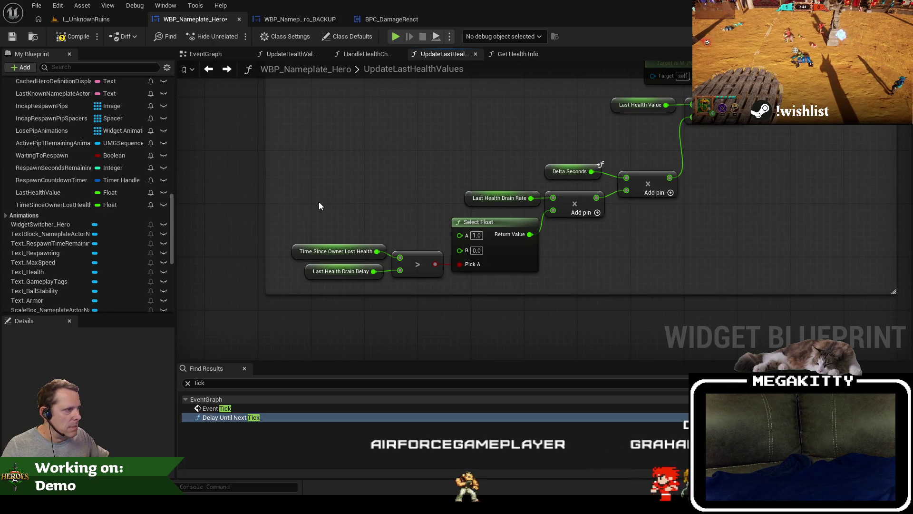
Comment the drain delay check nodes: 'Do not decrease Last Health if the delay has not been satisfied'.
{"action": "left_click_drag", "start_coordinate": [572, 293], "coordinate": [572, 350]}
{"action": "mouse_move", "coordinate": [612, 312]}
{"action": "left_mouse_down"}
{"action": "mouse_move", "coordinate": [398, 240]}
{"action": "mouse_move", "coordinate": [336, 198]}
{"action": "mouse_move", "coordinate": [475, 310]}
{"action": "left_mouse_up"}
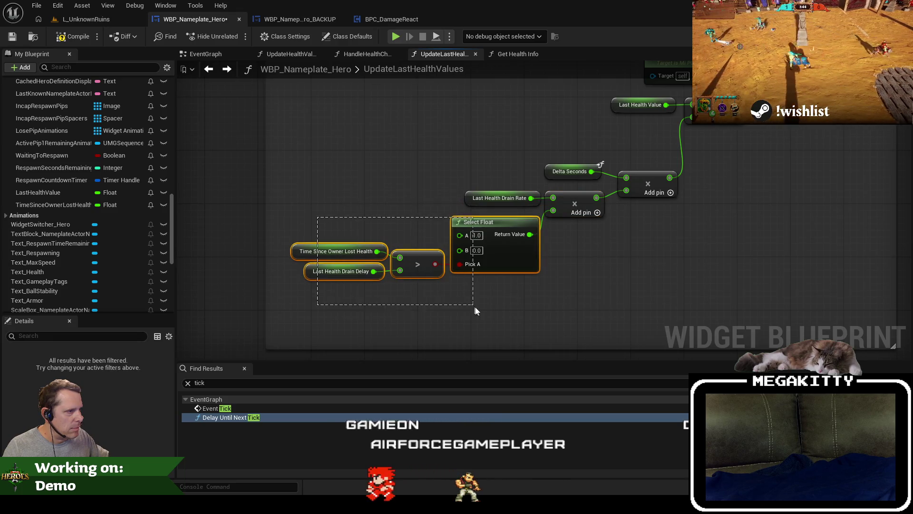
{"action": "left_click_drag", "start_coordinate": [488, 230], "coordinate": [488, 264]}
{"action": "left_click_drag", "start_coordinate": [578, 321], "coordinate": [312, 232]}
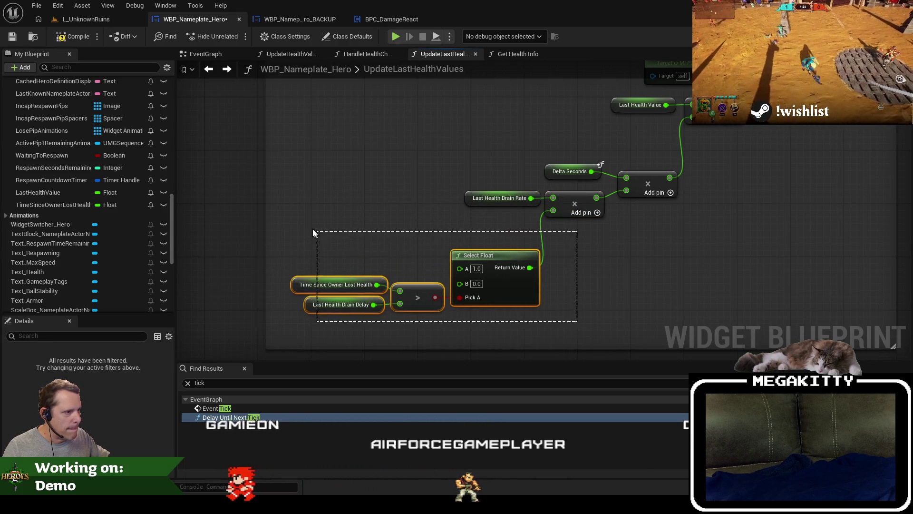
{"action": "type", "text": "c"}
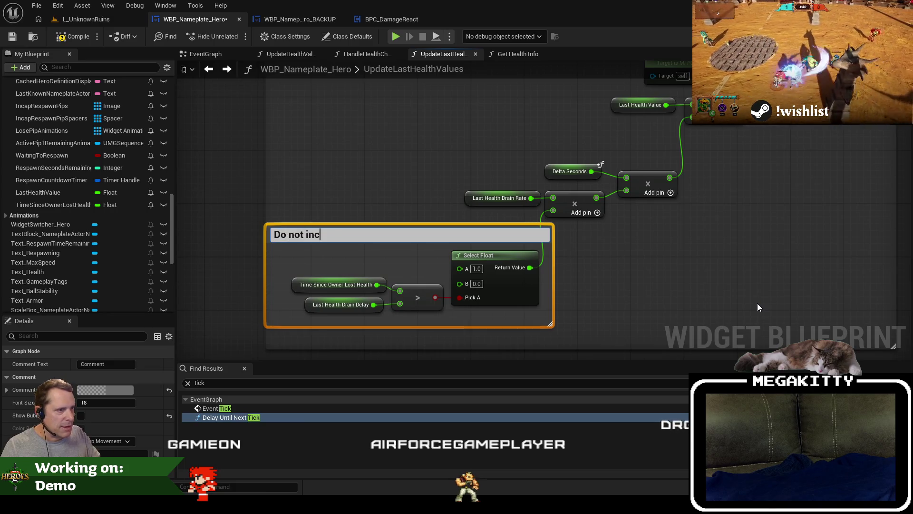
{"action": "type", "text": "Do not increase"}
{"action": "key", "text": "BackSpace"}
{"action": "key", "text": "BackSpace"}
{"action": "key", "text": "BackSpace"}
{"action": "type", "text": "de"}
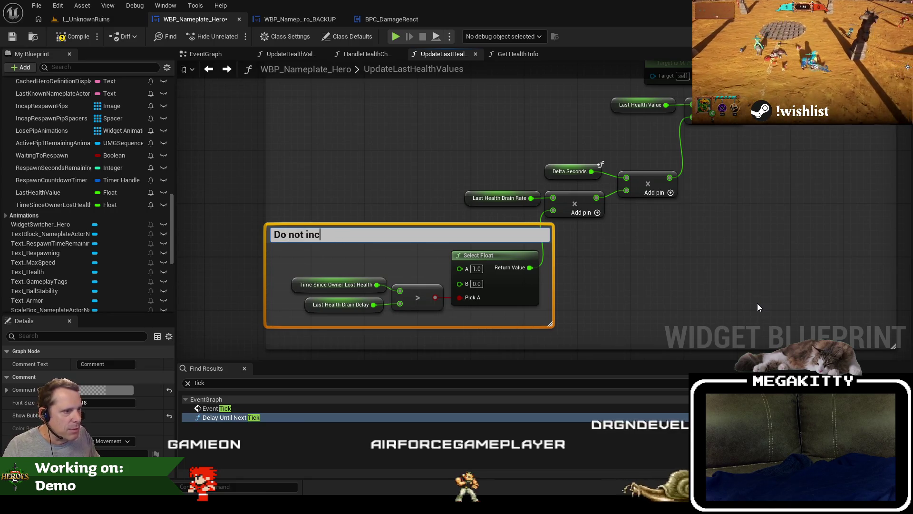
{"action": "type", "text": "rcre"}
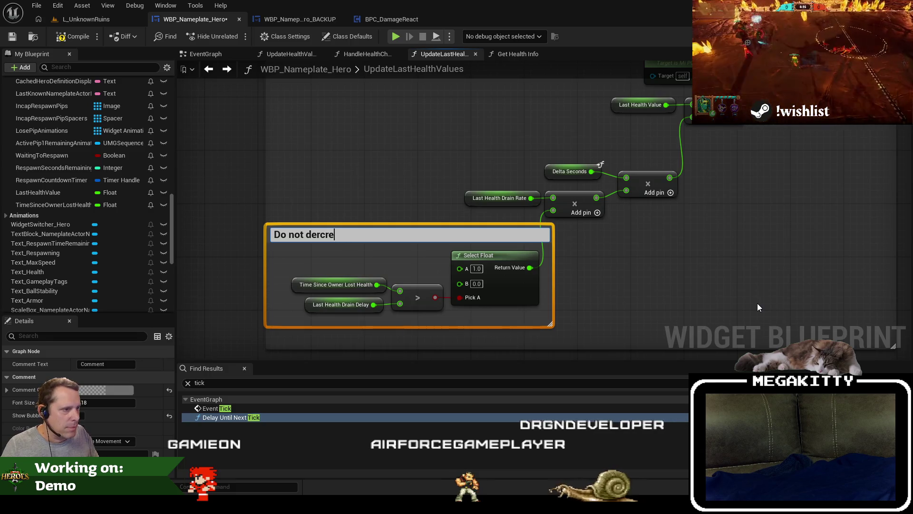
{"action": "key", "text": "BackSpace"}
{"action": "key", "text": "BackSpace"}
{"action": "key", "text": "BackSpace"}
{"action": "key", "text": "BackSpace"}
{"action": "type", "text": "crease Last Health if"}
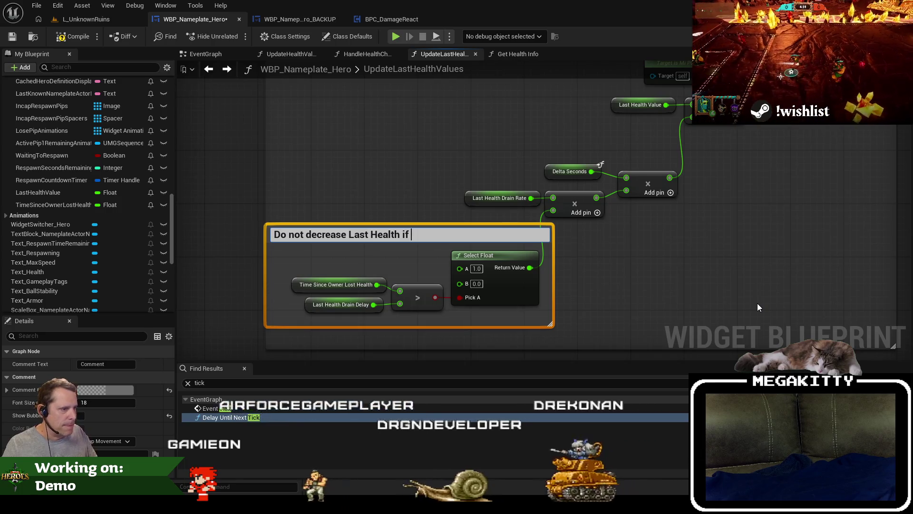
{"action": "type", "text": " the"}
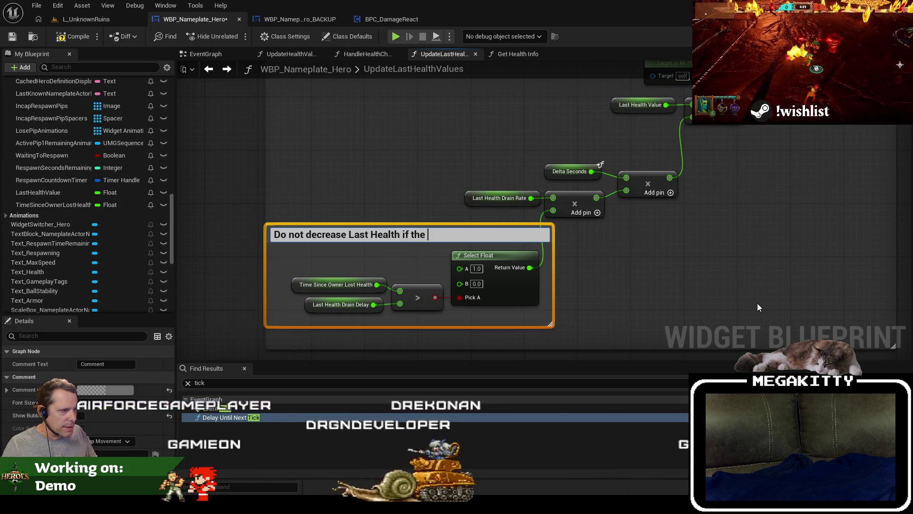
{"action": "type", "text": " d"}
{"action": "type", "text": "elay has not be"}
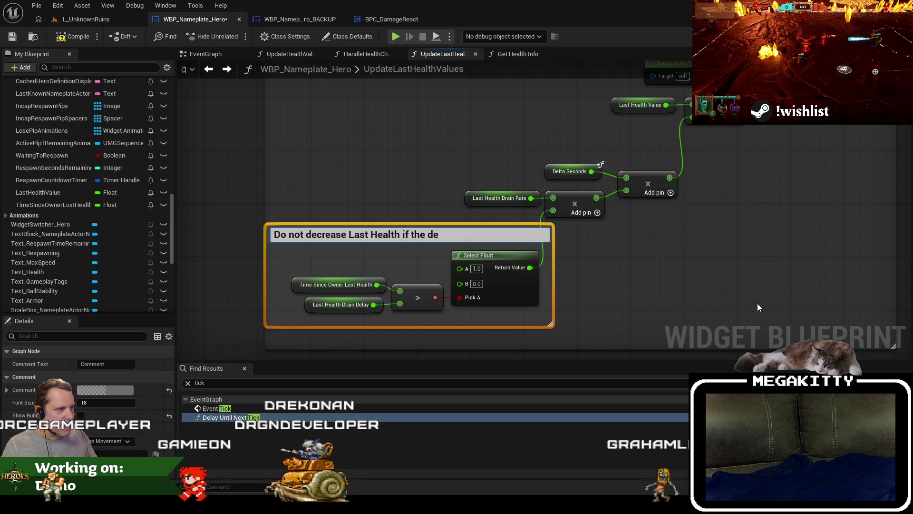
{"action": "type", "text": "en satisfied"}
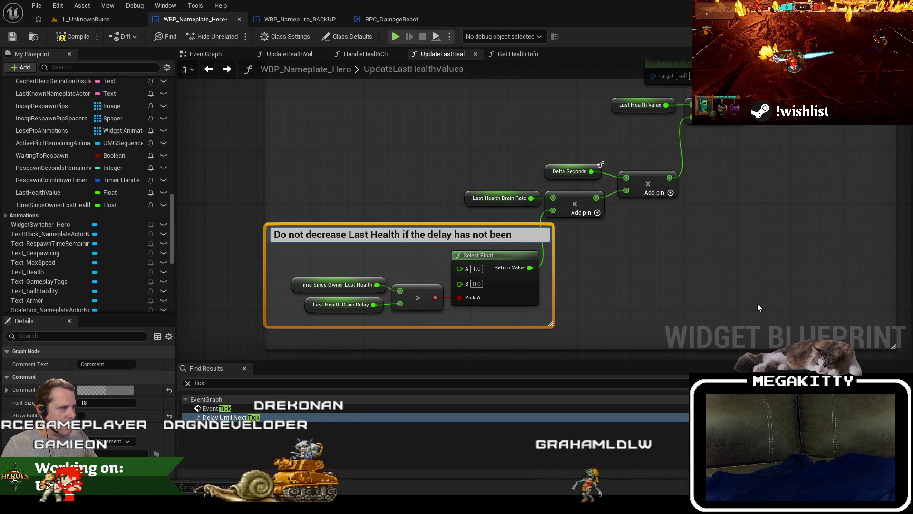
{"action": "left_click", "coordinate": [758, 306]}
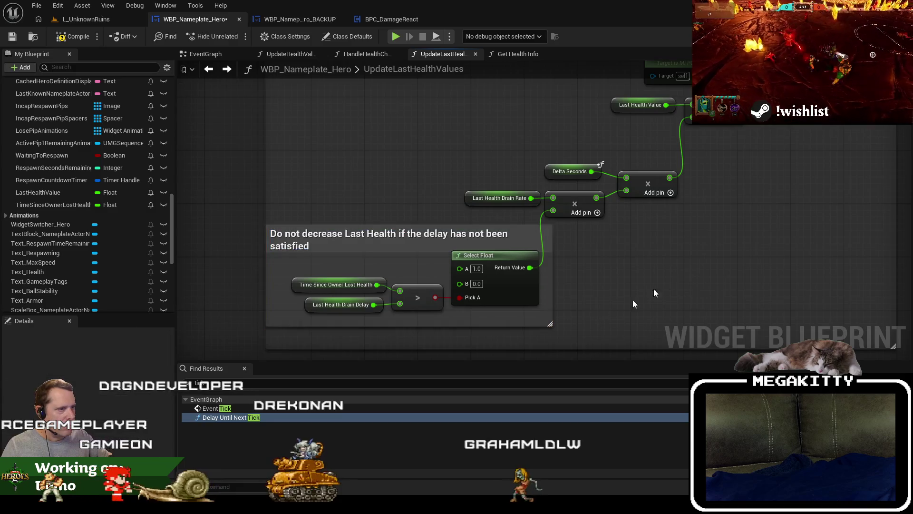
Resize the large and inner comment boxes so they nest cleanly.
{"action": "left_click_drag", "start_coordinate": [284, 276], "coordinate": [264, 284]}
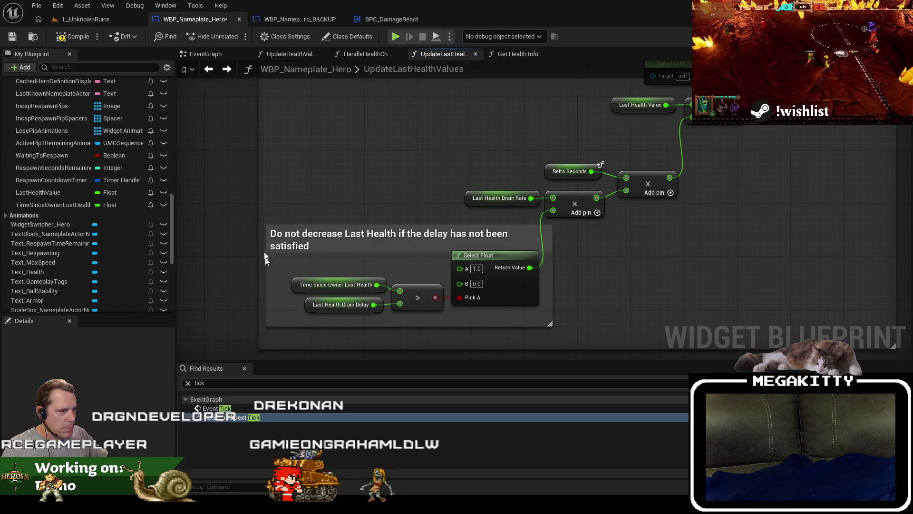
{"action": "left_click_drag", "start_coordinate": [266, 234], "coordinate": [281, 231]}
{"action": "left_click_drag", "start_coordinate": [590, 247], "coordinate": [576, 264]}
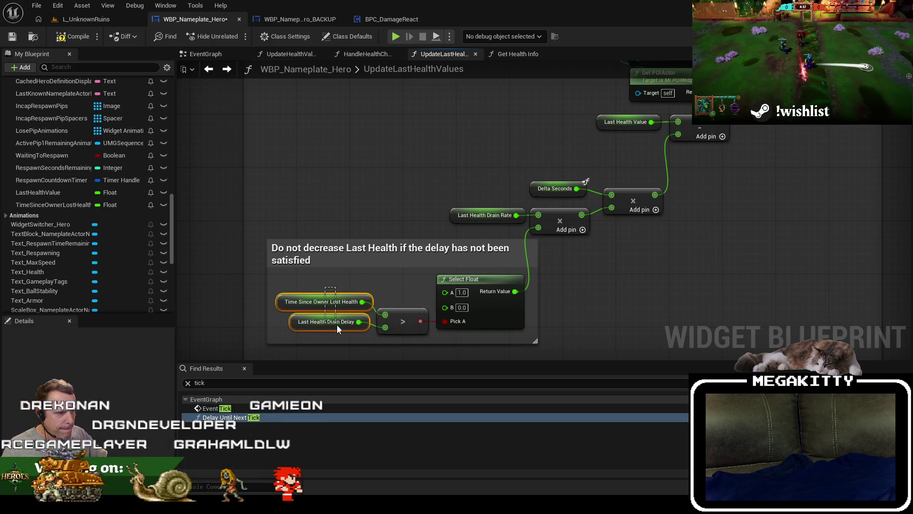
{"action": "left_click", "coordinate": [427, 344]}
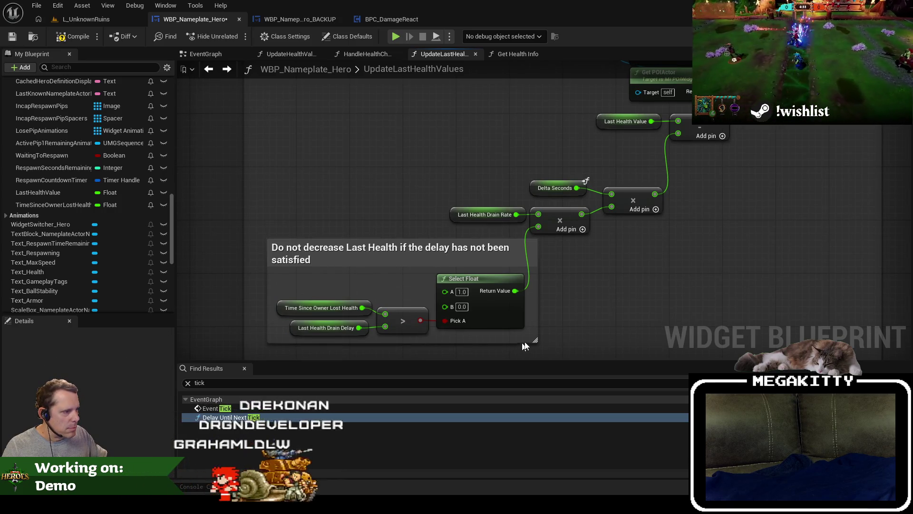
{"action": "left_click_drag", "start_coordinate": [607, 327], "coordinate": [565, 259]}
{"action": "scroll", "coordinate": [495, 300], "scroll_direction": "down", "scroll_amount": 2}
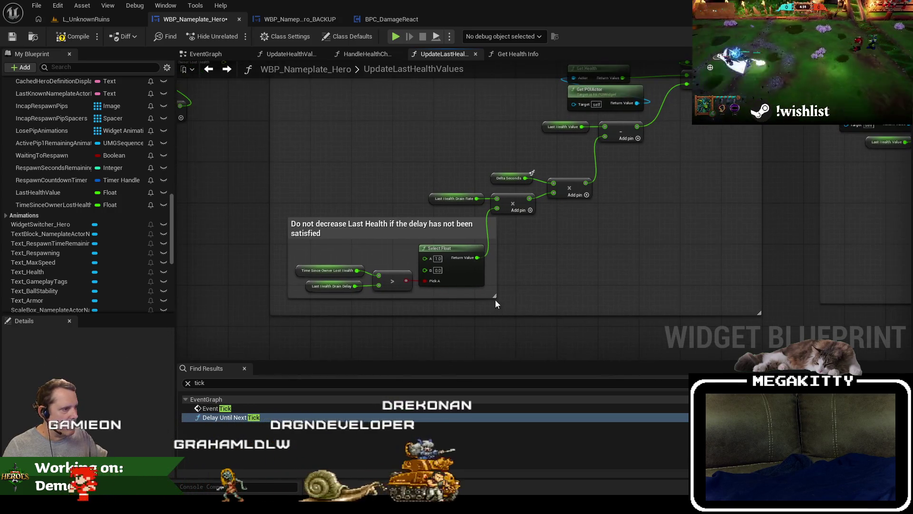
Move the Add node under the SET node and the Time Since Owner Lost Health getter closer.
{"action": "left_click_drag", "start_coordinate": [513, 304], "coordinate": [555, 104]}
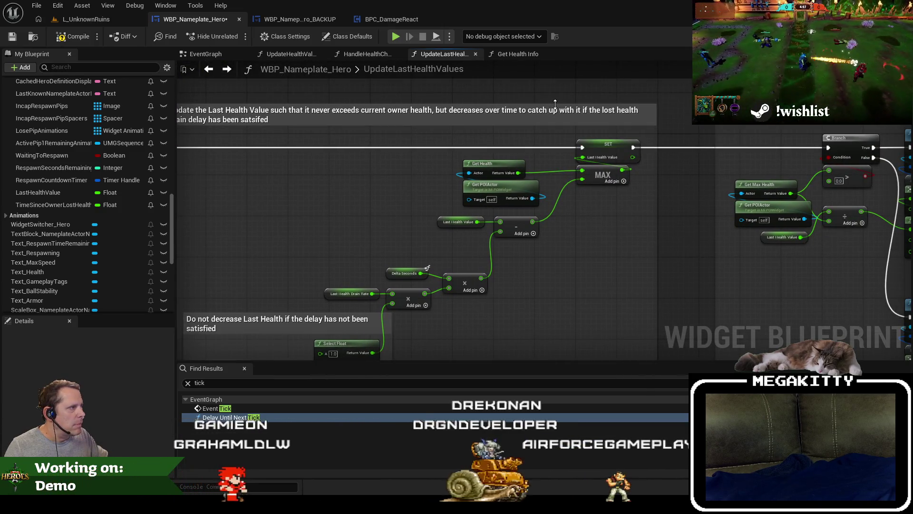
{"action": "mouse_move", "coordinate": [332, 186]}
{"action": "left_mouse_down"}
{"action": "mouse_move", "coordinate": [403, 190]}
{"action": "mouse_move", "coordinate": [410, 157]}
{"action": "left_mouse_up"}
{"action": "mouse_move", "coordinate": [369, 214]}
{"action": "left_mouse_down"}
{"action": "mouse_move", "coordinate": [340, 171]}
{"action": "mouse_move", "coordinate": [348, 163]}
{"action": "left_mouse_up"}
{"action": "scroll", "coordinate": [362, 152], "scroll_direction": "down", "scroll_amount": 5}
{"action": "left_click_drag", "start_coordinate": [365, 98], "coordinate": [734, 269]}
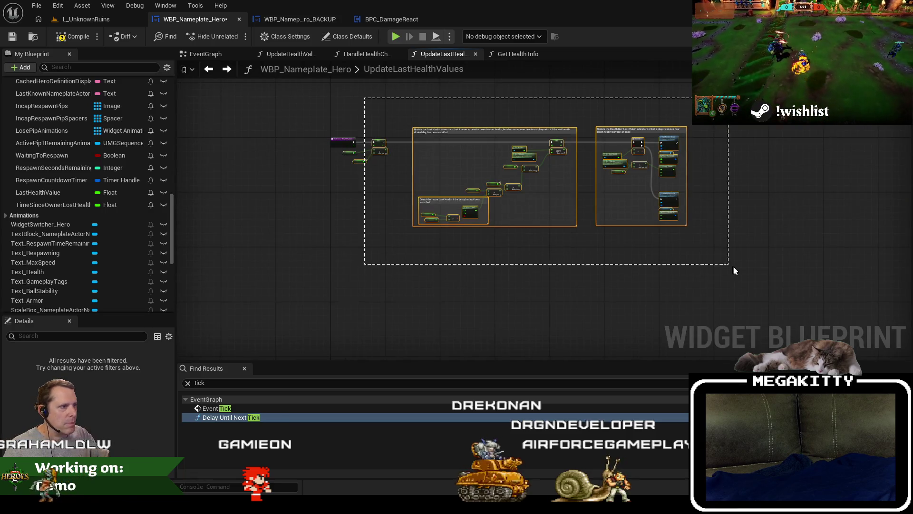
{"action": "scroll", "coordinate": [432, 160], "scroll_direction": "up", "scroll_amount": 5}
{"action": "mouse_move", "coordinate": [326, 109]}
{"action": "left_mouse_down"}
{"action": "mouse_move", "coordinate": [509, 112]}
{"action": "mouse_move", "coordinate": [388, 125]}
{"action": "mouse_move", "coordinate": [373, 212]}
{"action": "mouse_move", "coordinate": [418, 185]}
{"action": "mouse_move", "coordinate": [440, 184]}
{"action": "left_mouse_up"}
{"action": "left_click", "coordinate": [335, 195]}
{"action": "mouse_move", "coordinate": [425, 225]}
{"action": "left_mouse_down"}
{"action": "mouse_move", "coordinate": [430, 203]}
{"action": "mouse_move", "coordinate": [435, 209]}
{"action": "left_mouse_up"}
Comment the SET, Add and getter nodes: 'Update the number of seconds since the owner last lost any health'.
{"action": "mouse_move", "coordinate": [395, 119]}
{"action": "left_mouse_down"}
{"action": "mouse_move", "coordinate": [478, 188]}
{"action": "mouse_move", "coordinate": [481, 216]}
{"action": "left_mouse_up"}
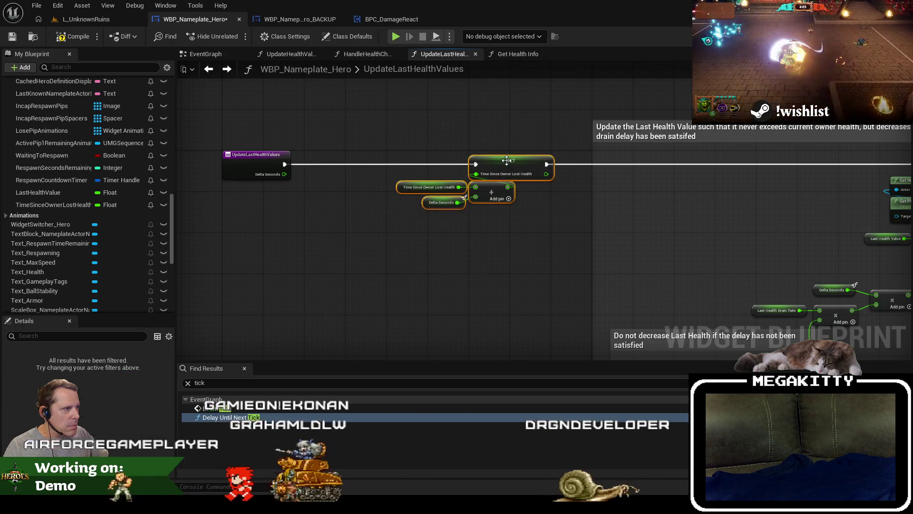
{"action": "left_click_drag", "start_coordinate": [504, 160], "coordinate": [466, 161]}
{"action": "key", "text": "c"}
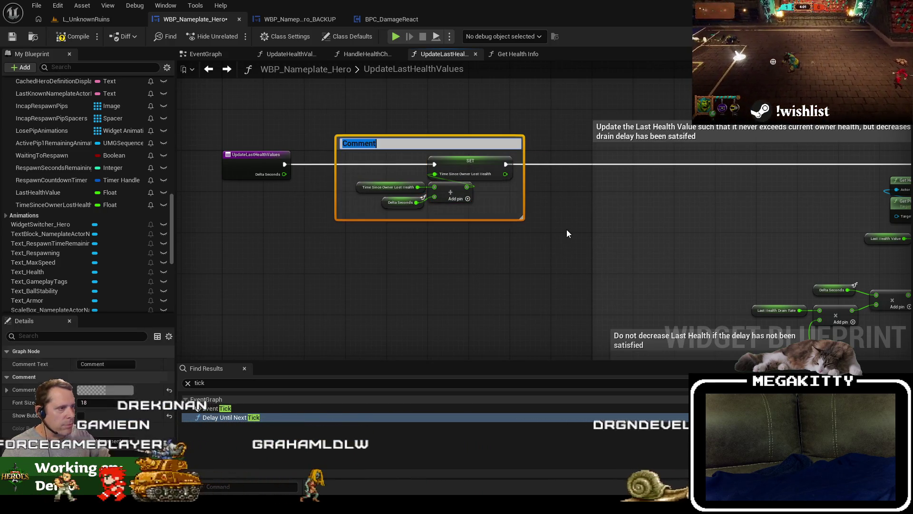
{"action": "type", "text": "of seconds since "}
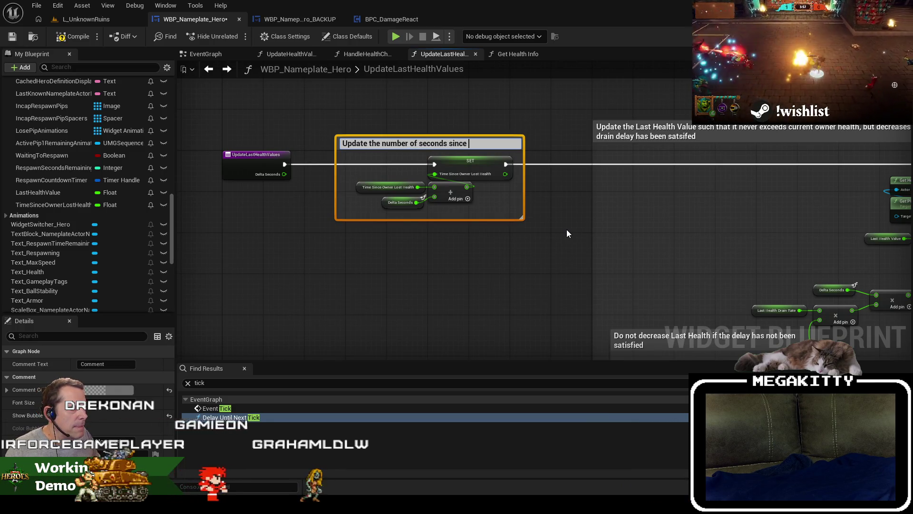
{"action": "type", "text": "the owner l"}
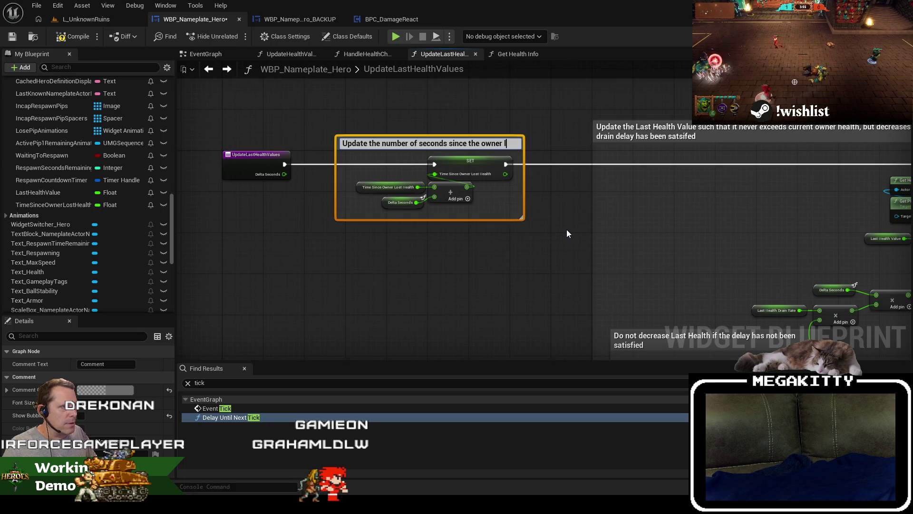
{"action": "type", "text": "ast lost;"}
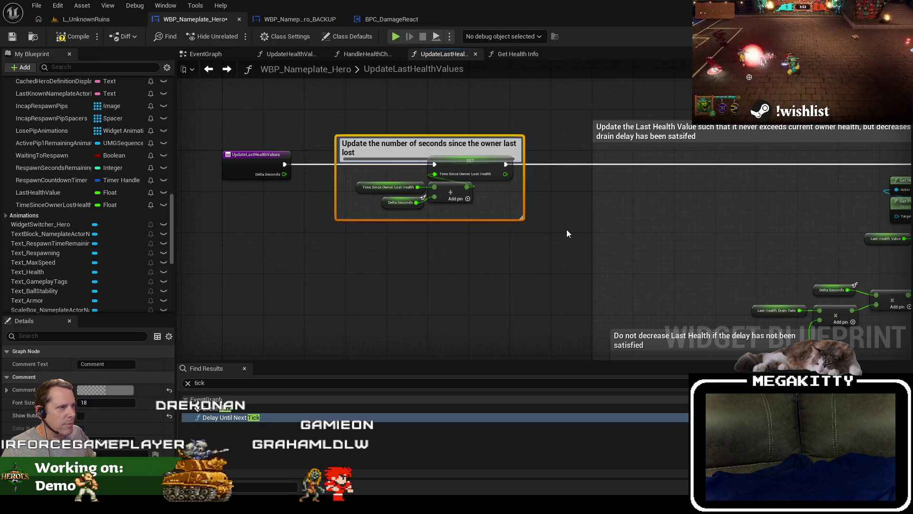
{"action": "key", "text": "BackSpace"}
{"action": "type", "text": "any he"}
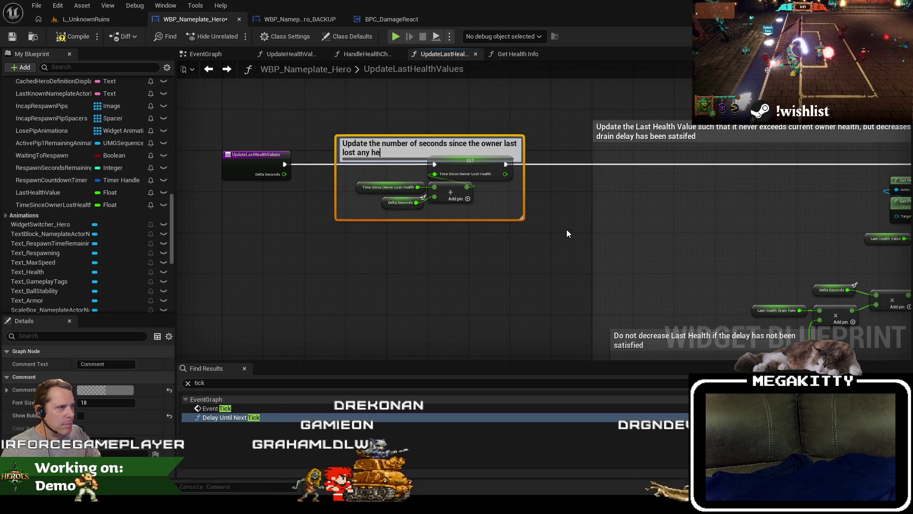
{"action": "type", "text": "alth"}
{"action": "left_click", "coordinate": [541, 220]}
Select all three comment groups with the entry node to check the layout, then deselect.
{"action": "scroll", "coordinate": [541, 219], "scroll_direction": "up", "scroll_amount": 1}
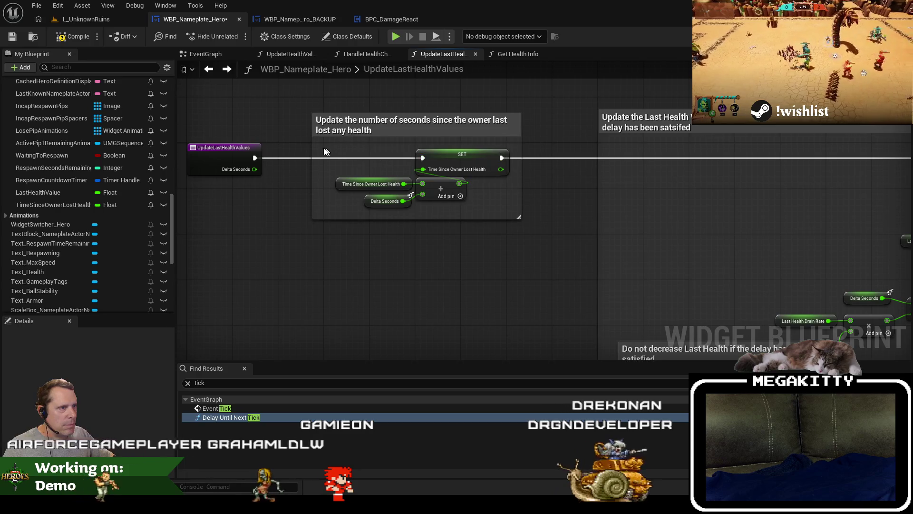
{"action": "scroll", "coordinate": [349, 185], "scroll_direction": "down", "scroll_amount": 5}
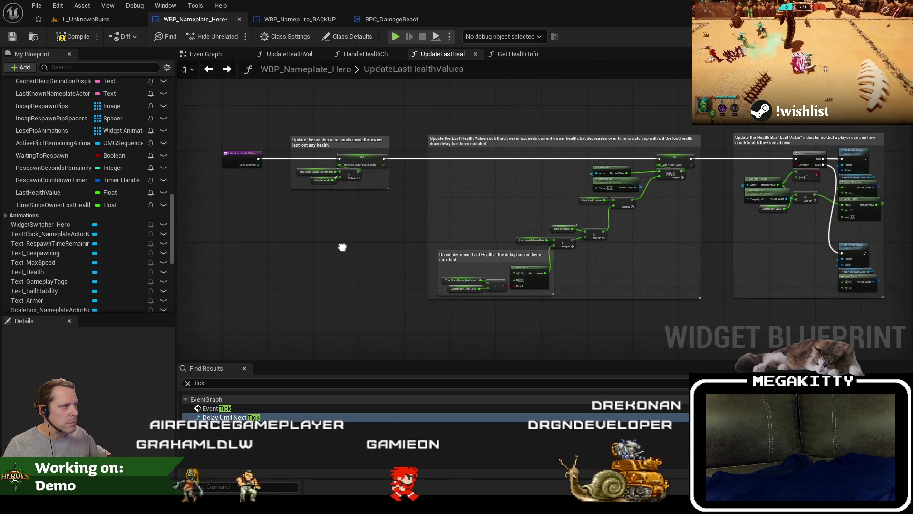
{"action": "mouse_move", "coordinate": [276, 147]}
{"action": "left_mouse_down"}
{"action": "mouse_move", "coordinate": [615, 279]}
{"action": "mouse_move", "coordinate": [375, 150]}
{"action": "mouse_move", "coordinate": [711, 298]}
{"action": "left_mouse_up"}
{"action": "scroll", "coordinate": [298, 158], "scroll_direction": "up", "scroll_amount": 5}
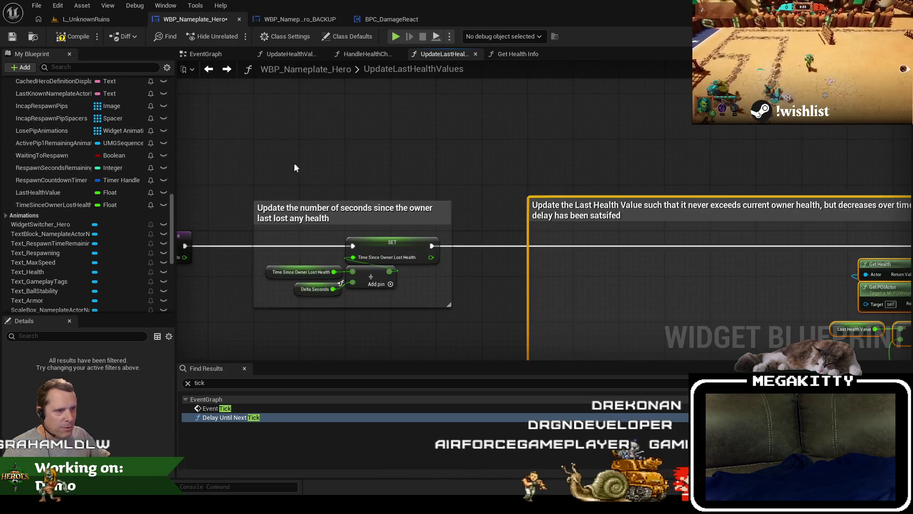
{"action": "scroll", "coordinate": [281, 168], "scroll_direction": "down", "scroll_amount": 6}
{"action": "mouse_move", "coordinate": [258, 147]}
{"action": "left_mouse_down"}
{"action": "mouse_move", "coordinate": [676, 301]}
{"action": "mouse_move", "coordinate": [662, 316]}
{"action": "left_mouse_up"}
{"action": "scroll", "coordinate": [288, 188], "scroll_direction": "up", "scroll_amount": 5}
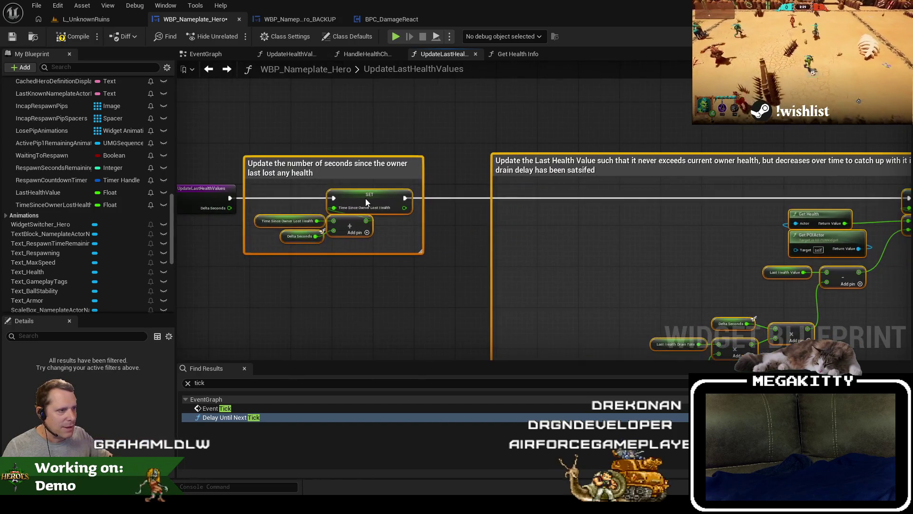
{"action": "left_click", "coordinate": [348, 134]}
{"action": "scroll", "coordinate": [343, 126], "scroll_direction": "down", "scroll_amount": 5}
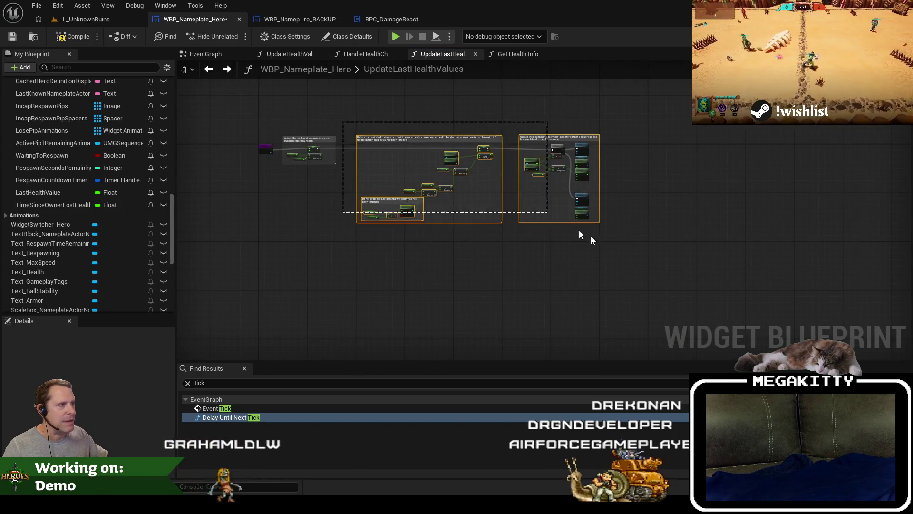
Pan across the graph to review the Branch, Health Bar and upper comment groups.
{"action": "scroll", "coordinate": [438, 151], "scroll_direction": "up", "scroll_amount": 4}
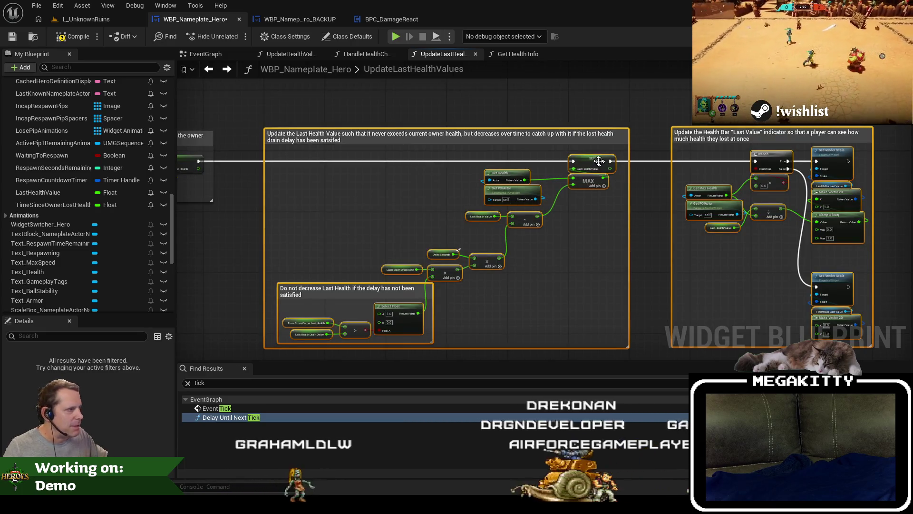
{"action": "scroll", "coordinate": [550, 160], "scroll_direction": "up", "scroll_amount": 2}
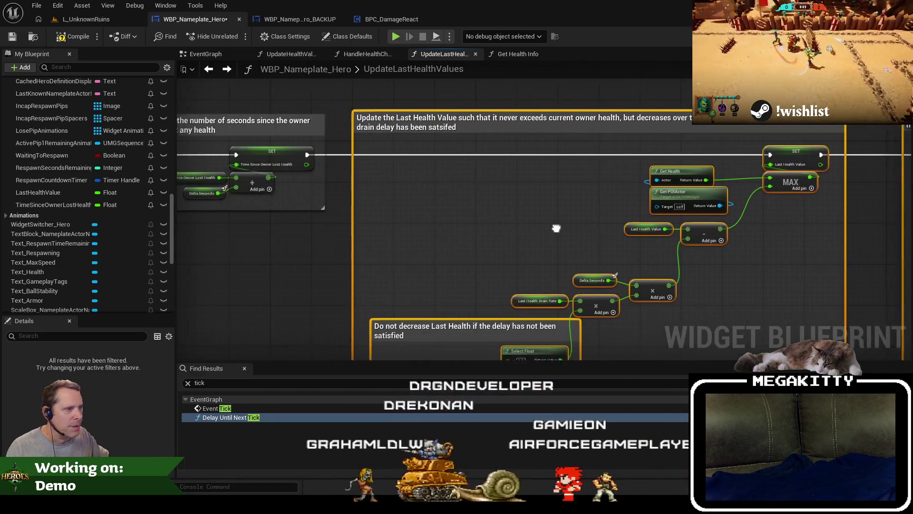
{"action": "left_click_drag", "start_coordinate": [556, 227], "coordinate": [399, 221]}
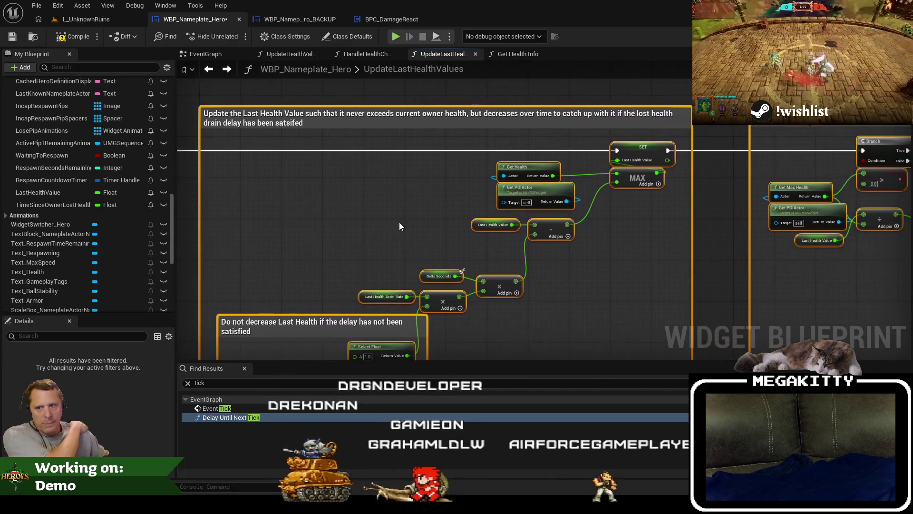
{"action": "left_click_drag", "start_coordinate": [706, 218], "coordinate": [546, 220]}
{"action": "scroll", "coordinate": [459, 173], "scroll_direction": "down", "scroll_amount": 5}
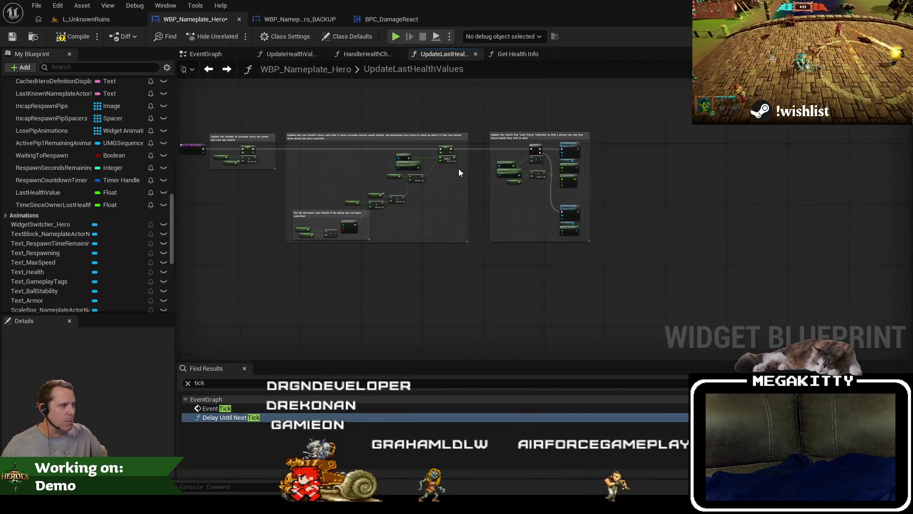
{"action": "scroll", "coordinate": [486, 127], "scroll_direction": "up", "scroll_amount": 5}
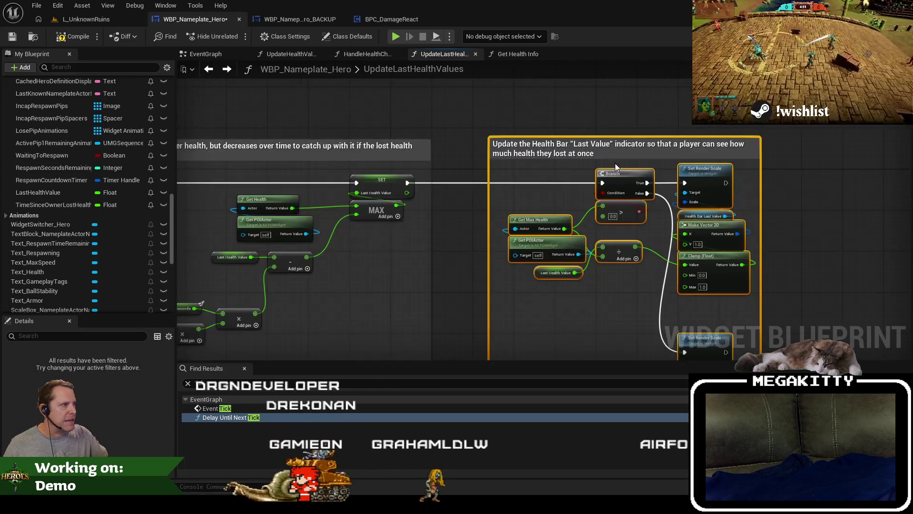
{"action": "scroll", "coordinate": [472, 123], "scroll_direction": "down", "scroll_amount": 5}
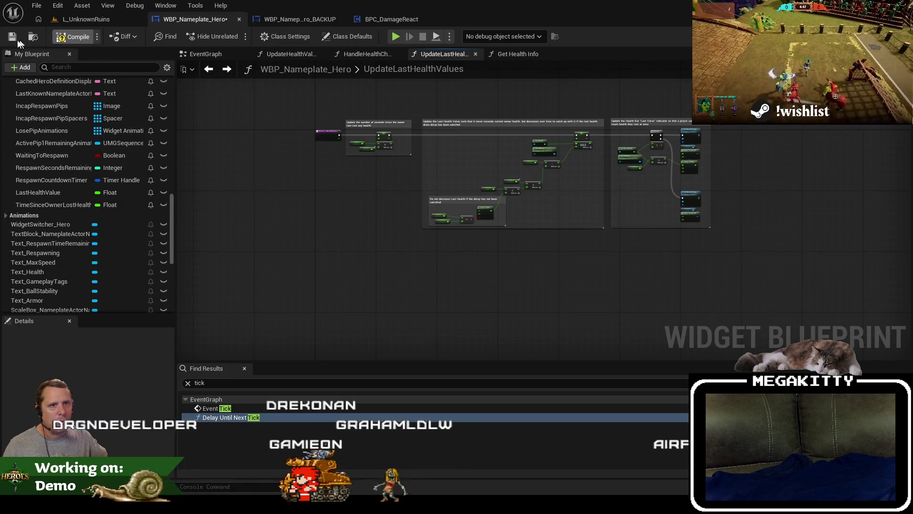
{"action": "scroll", "coordinate": [384, 283], "scroll_direction": "up", "scroll_amount": 5}
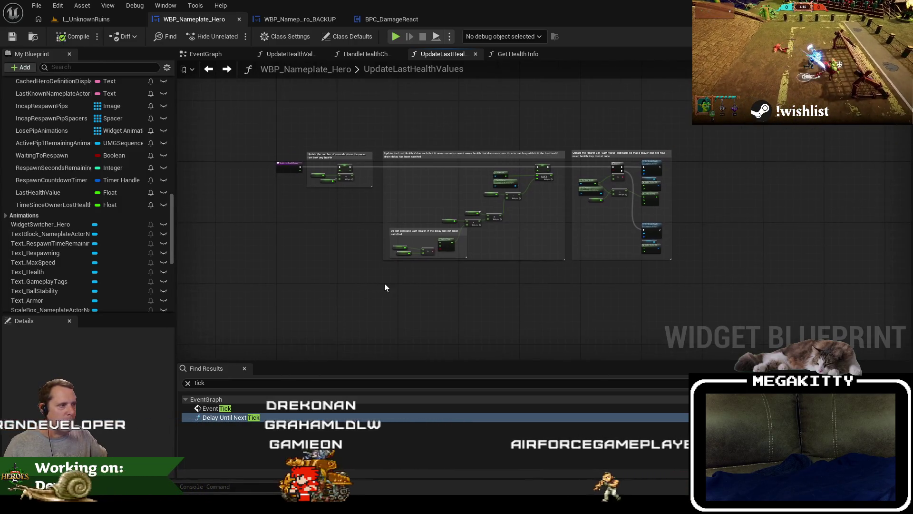
{"action": "left_click_drag", "start_coordinate": [384, 283], "coordinate": [367, 333]}
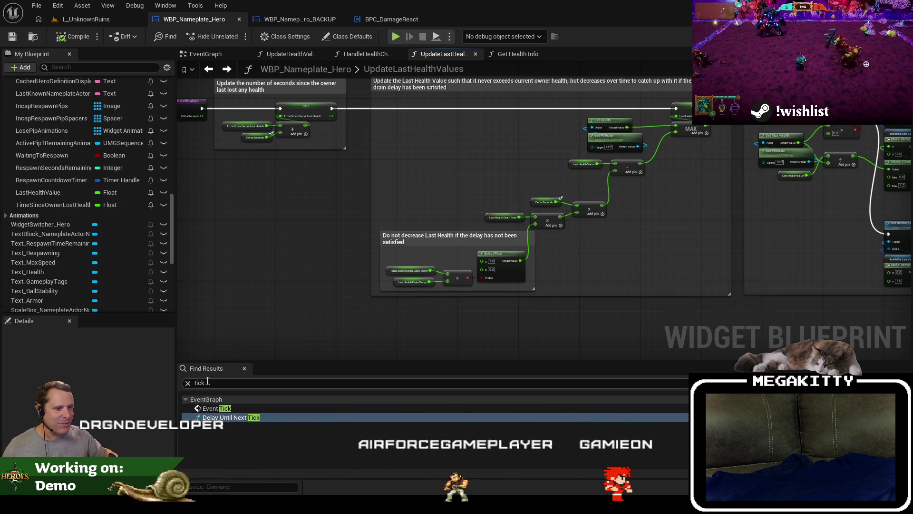
Switch to the BPC_DamageReact blueprint's HandleEventChanged graph.
{"action": "mouse_move", "coordinate": [247, 257]}
{"action": "left_mouse_down"}
{"action": "mouse_move", "coordinate": [235, 293]}
{"action": "mouse_move", "coordinate": [296, 279]}
{"action": "left_mouse_up"}
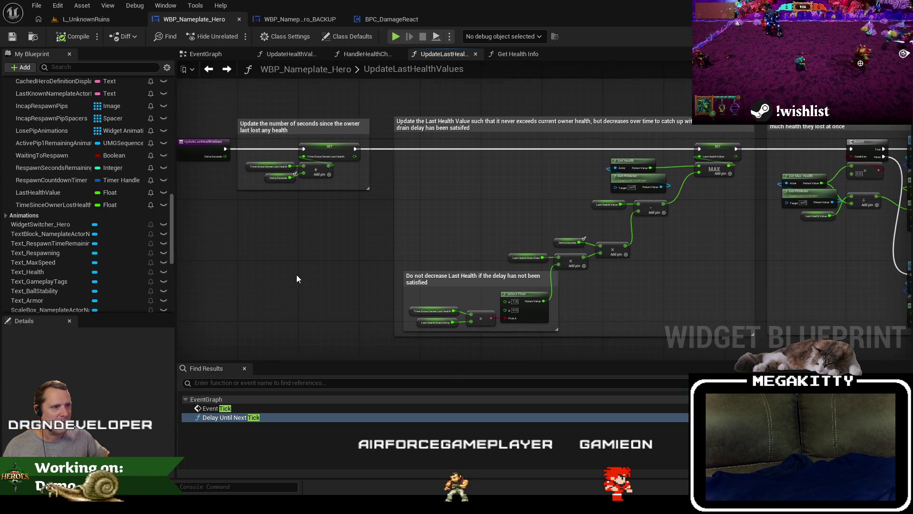
{"action": "scroll", "coordinate": [298, 272], "scroll_direction": "down", "scroll_amount": 2}
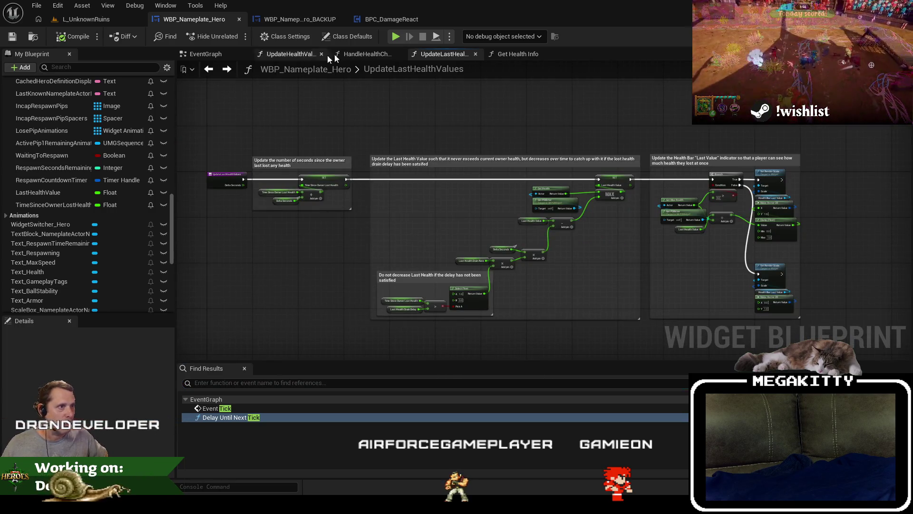
{"action": "left_click_drag", "start_coordinate": [403, 21], "coordinate": [323, 19]}
{"action": "scroll", "coordinate": [352, 200], "scroll_direction": "down", "scroll_amount": 3}
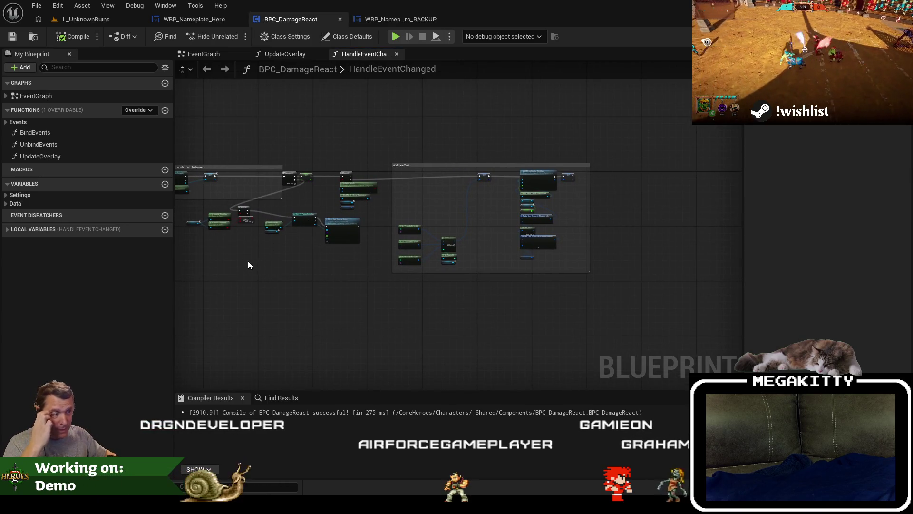
Survey the HandleEventChanged graph and nudge the Add the effect group up slightly.
{"action": "scroll", "coordinate": [248, 262], "scroll_direction": "up", "scroll_amount": 4}
{"action": "scroll", "coordinate": [357, 253], "scroll_direction": "up", "scroll_amount": 2}
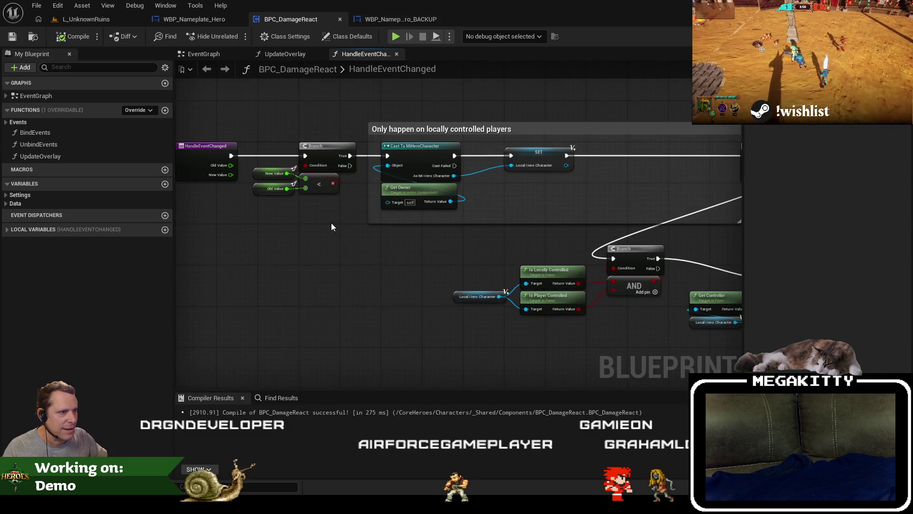
{"action": "mouse_move", "coordinate": [394, 253]}
{"action": "left_mouse_down"}
{"action": "mouse_move", "coordinate": [296, 238]}
{"action": "mouse_move", "coordinate": [455, 331]}
{"action": "mouse_move", "coordinate": [347, 312]}
{"action": "left_mouse_up"}
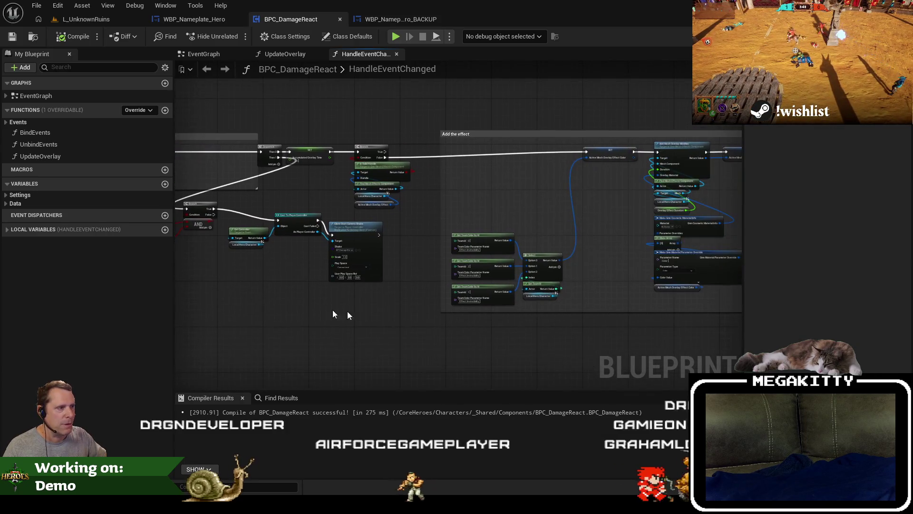
{"action": "scroll", "coordinate": [283, 332], "scroll_direction": "down", "scroll_amount": 2}
{"action": "left_click_drag", "start_coordinate": [299, 171], "coordinate": [539, 339]}
{"action": "scroll", "coordinate": [524, 310], "scroll_direction": "up", "scroll_amount": 4}
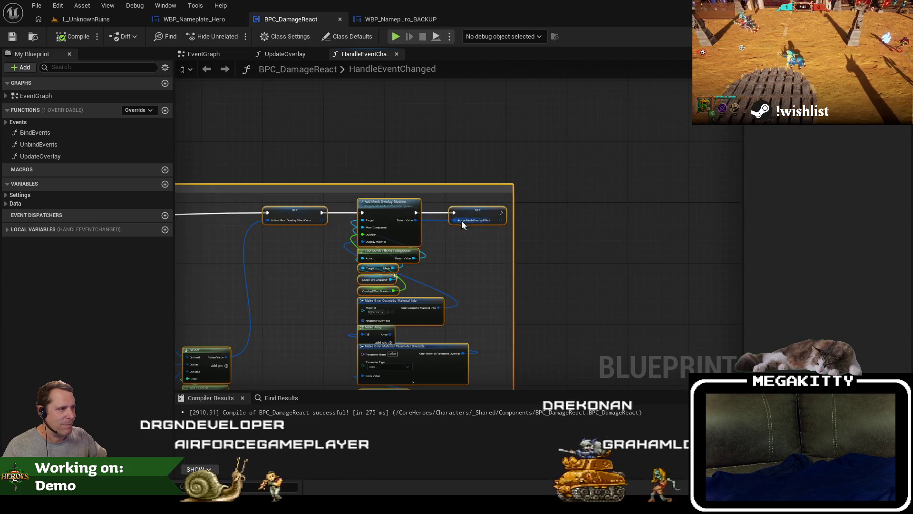
{"action": "mouse_move", "coordinate": [462, 220]}
{"action": "left_mouse_down"}
{"action": "mouse_move", "coordinate": [607, 203]}
{"action": "mouse_move", "coordinate": [598, 214]}
{"action": "left_mouse_up"}
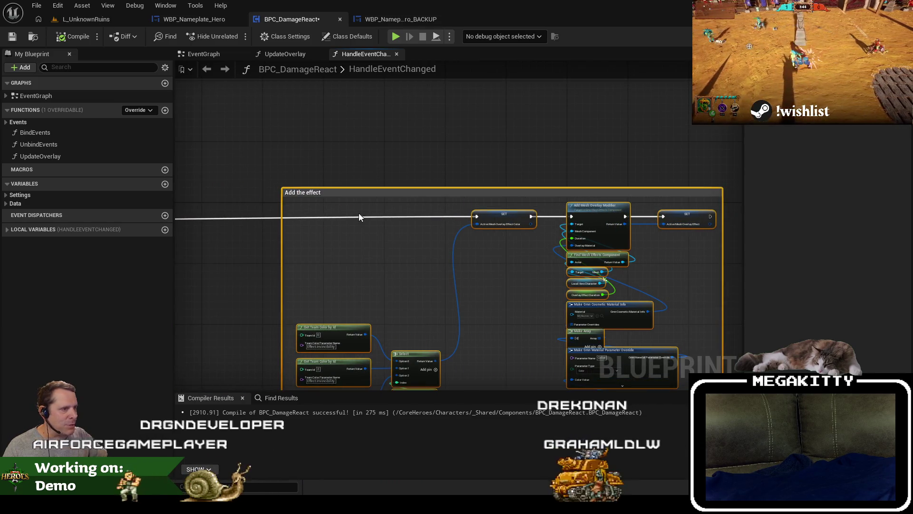
{"action": "scroll", "coordinate": [395, 209], "scroll_direction": "down", "scroll_amount": 4}
{"action": "scroll", "coordinate": [455, 205], "scroll_direction": "up", "scroll_amount": 3}
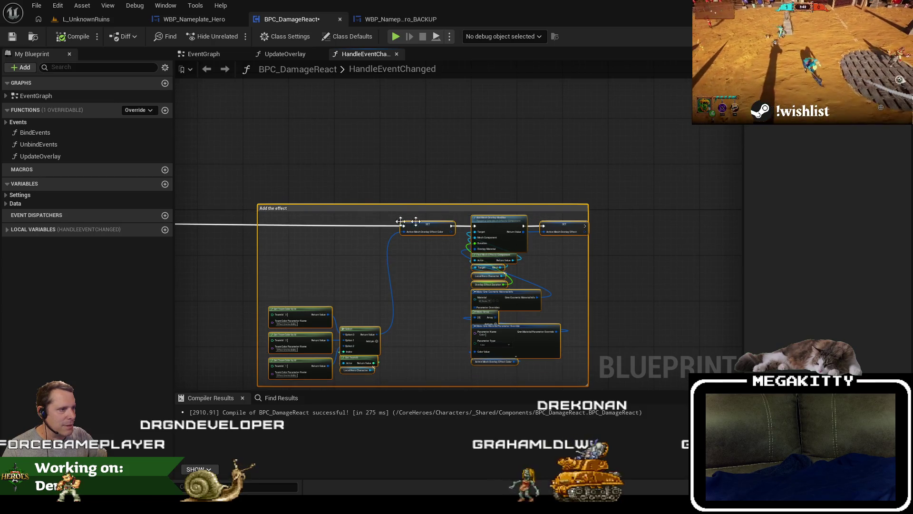
{"action": "left_click_drag", "start_coordinate": [328, 221], "coordinate": [447, 223]}
{"action": "left_click_drag", "start_coordinate": [608, 220], "coordinate": [608, 218]}
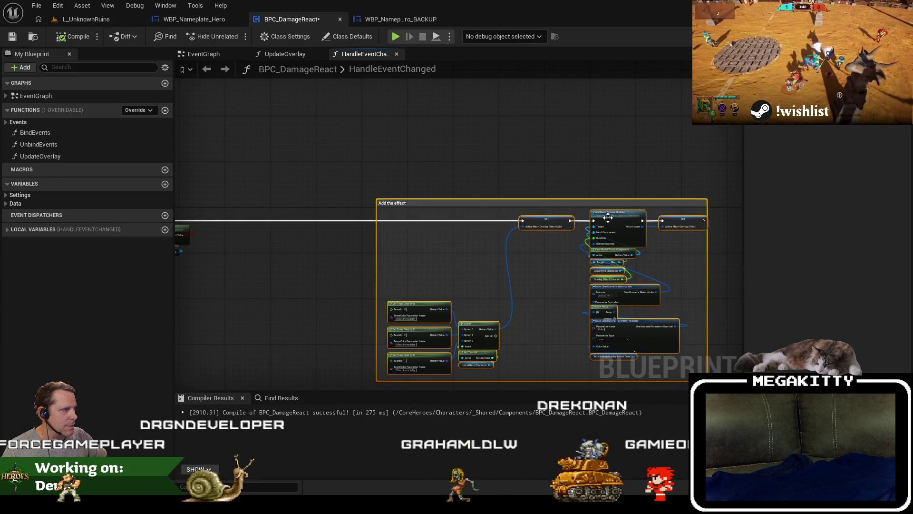
{"action": "scroll", "coordinate": [317, 252], "scroll_direction": "down", "scroll_amount": 2}
{"action": "scroll", "coordinate": [317, 253], "scroll_direction": "up", "scroll_amount": 3}
{"action": "mouse_move", "coordinate": [318, 252]}
{"action": "left_mouse_down"}
{"action": "mouse_move", "coordinate": [499, 249]}
{"action": "mouse_move", "coordinate": [658, 260]}
{"action": "mouse_move", "coordinate": [357, 228]}
{"action": "mouse_move", "coordinate": [455, 229]}
{"action": "mouse_move", "coordinate": [441, 234]}
{"action": "left_mouse_up"}
Shift the Branch, compare, Cast To MiHeroCharacter and SET chain about 96 px right.
{"action": "scroll", "coordinate": [360, 200], "scroll_direction": "up", "scroll_amount": 4}
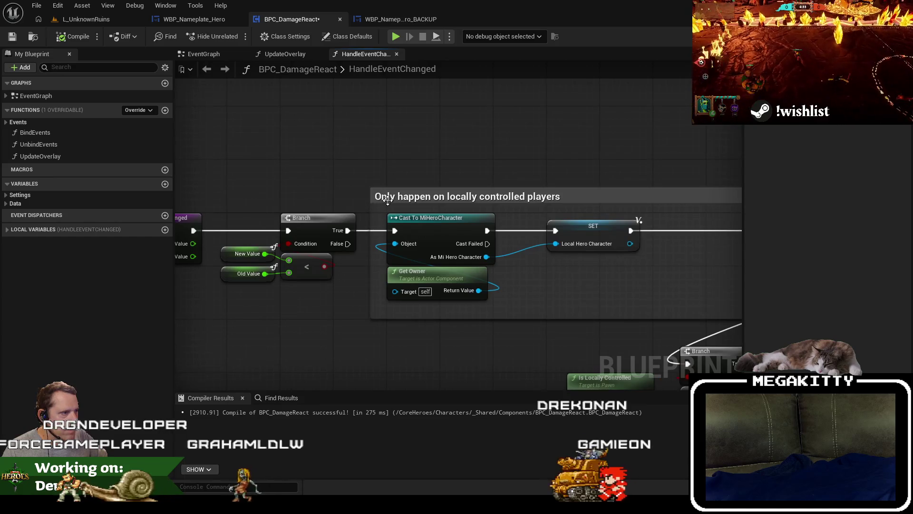
{"action": "left_click", "coordinate": [387, 200]}
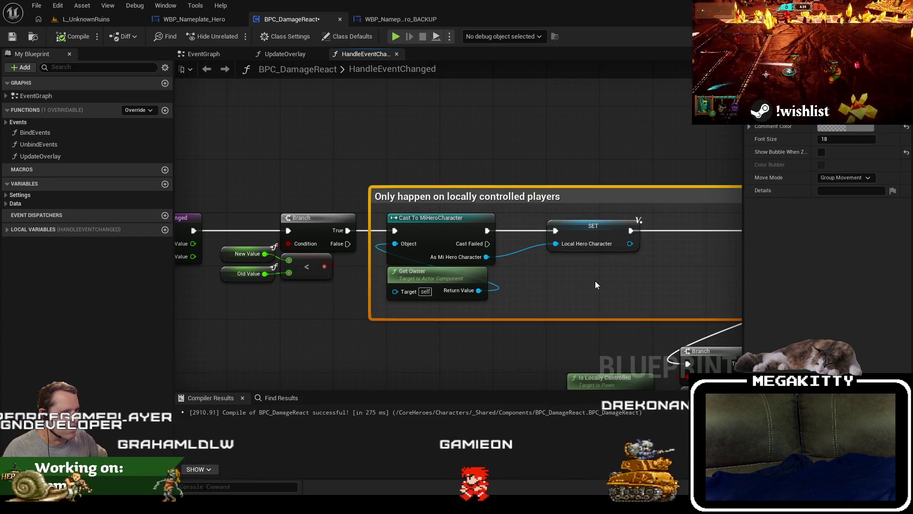
{"action": "mouse_move", "coordinate": [405, 292]}
{"action": "left_mouse_down"}
{"action": "mouse_move", "coordinate": [359, 292]}
{"action": "mouse_move", "coordinate": [457, 286]}
{"action": "mouse_move", "coordinate": [219, 284]}
{"action": "mouse_move", "coordinate": [342, 270]}
{"action": "left_mouse_up"}
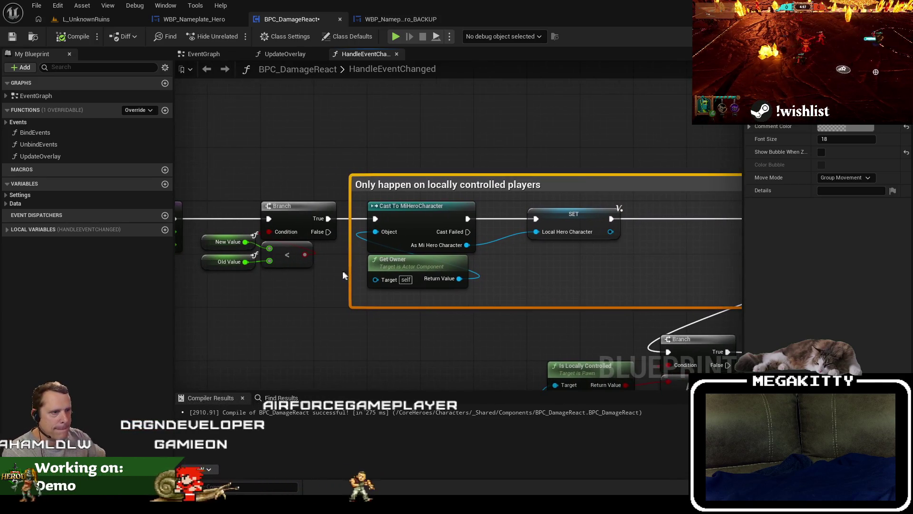
{"action": "scroll", "coordinate": [381, 183], "scroll_direction": "down", "scroll_amount": 8}
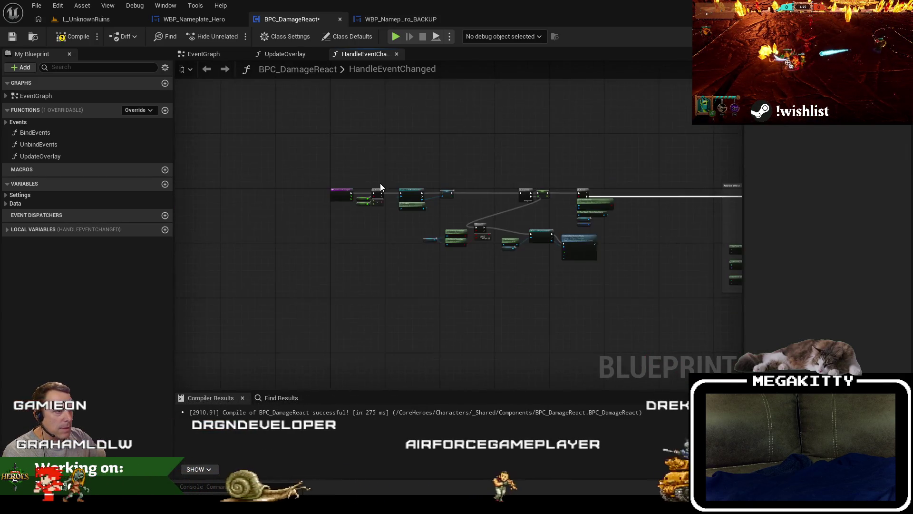
{"action": "scroll", "coordinate": [367, 170], "scroll_direction": "up", "scroll_amount": 6}
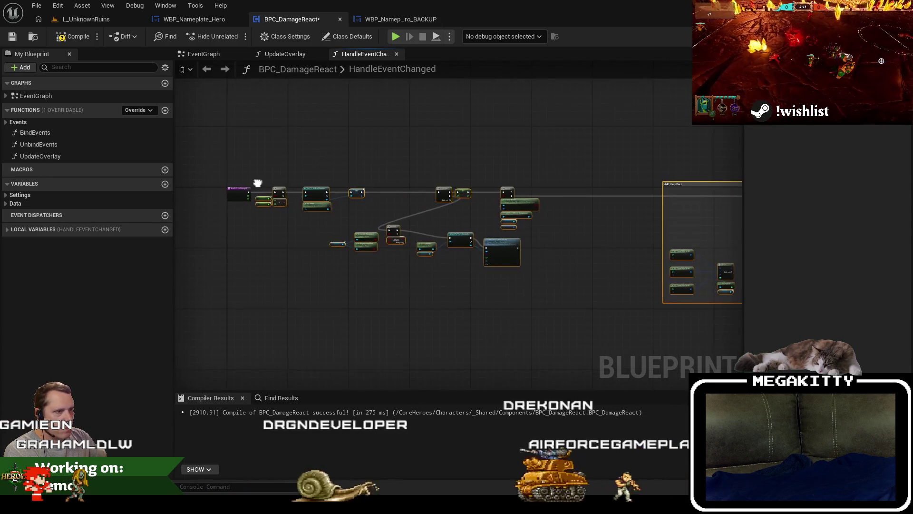
{"action": "left_click_drag", "start_coordinate": [422, 210], "coordinate": [468, 210]}
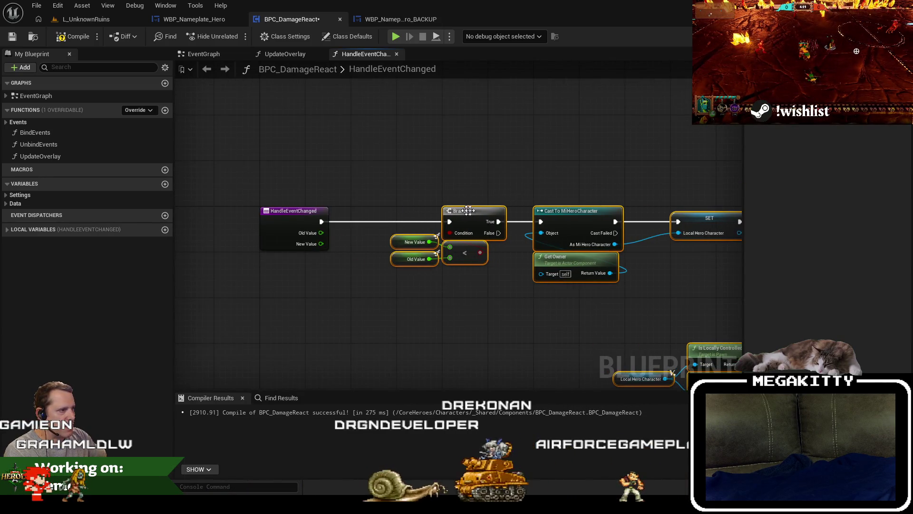
Wrap the Branch and compare nodes in a 'Detect health reduction' comment, then switch to WBP_Nameplate_Hero.
{"action": "left_click_drag", "start_coordinate": [351, 170], "coordinate": [424, 222]}
{"action": "type", "text": "c"}
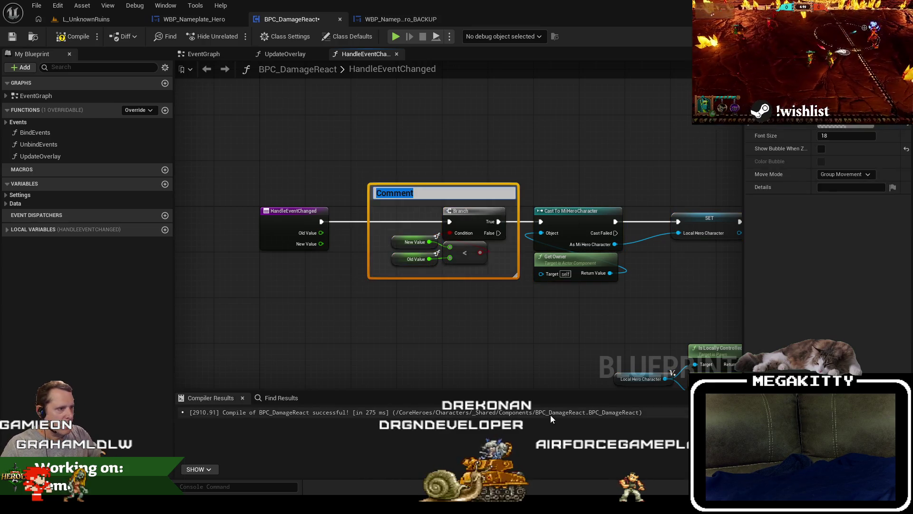
{"action": "type", "text": "Detect health"}
{"action": "type", "text": " redctionh"}
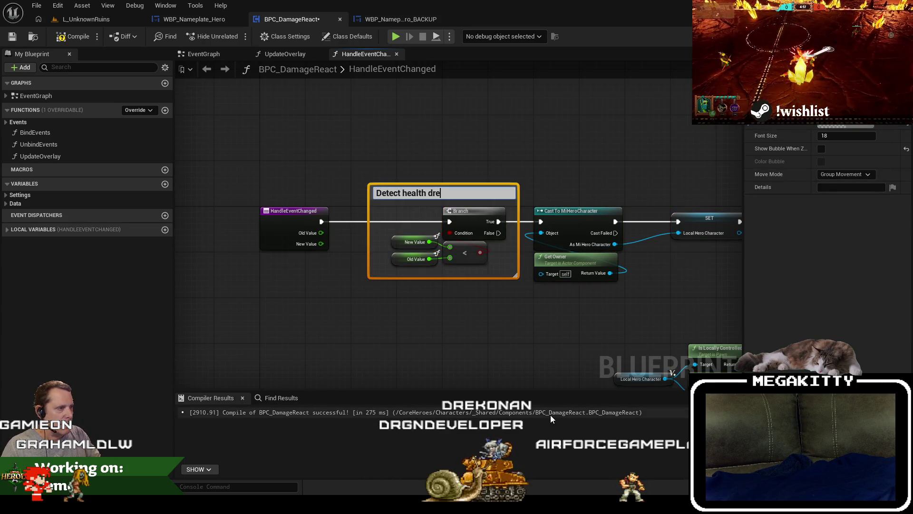
{"action": "key", "text": "BackSpace"}
{"action": "key", "text": "BackSpace"}
{"action": "key", "text": "BackSpace"}
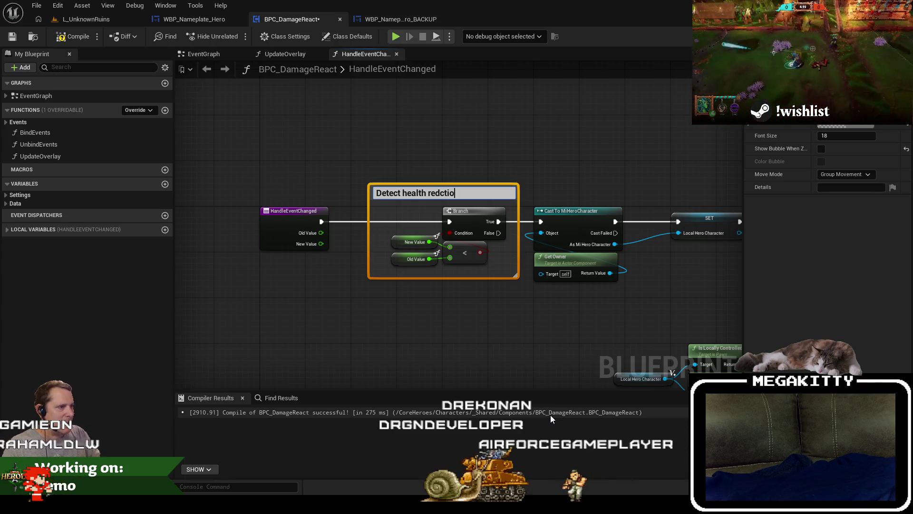
{"action": "type", "text": "uction"}
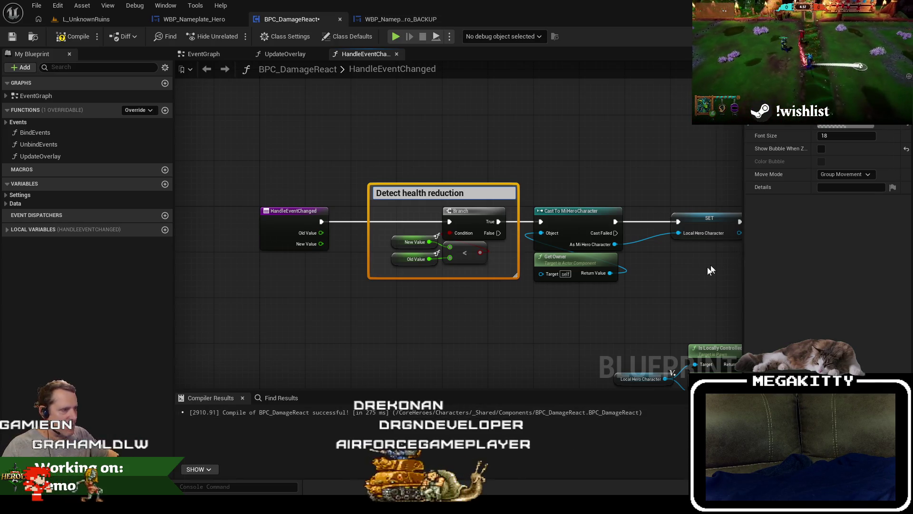
{"action": "left_click", "coordinate": [632, 302]}
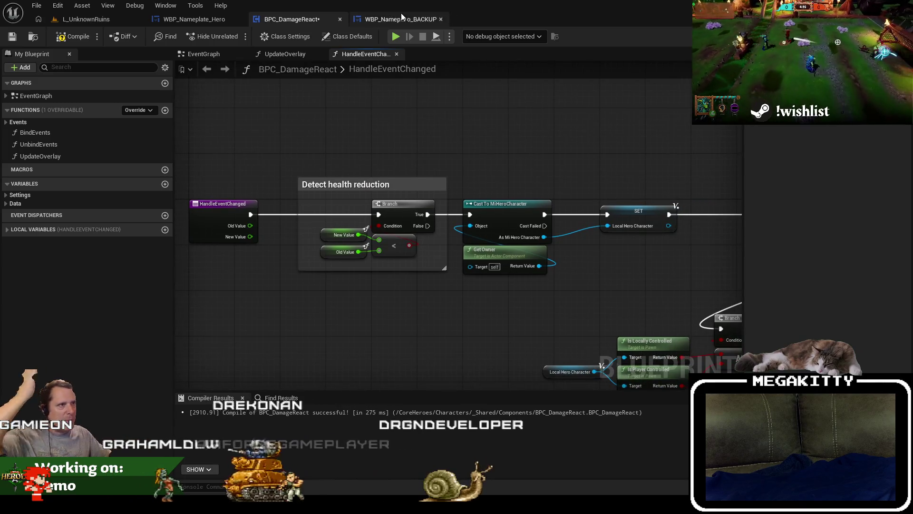
{"action": "left_click", "coordinate": [208, 19]}
{"action": "scroll", "coordinate": [338, 157], "scroll_direction": "up", "scroll_amount": 3}
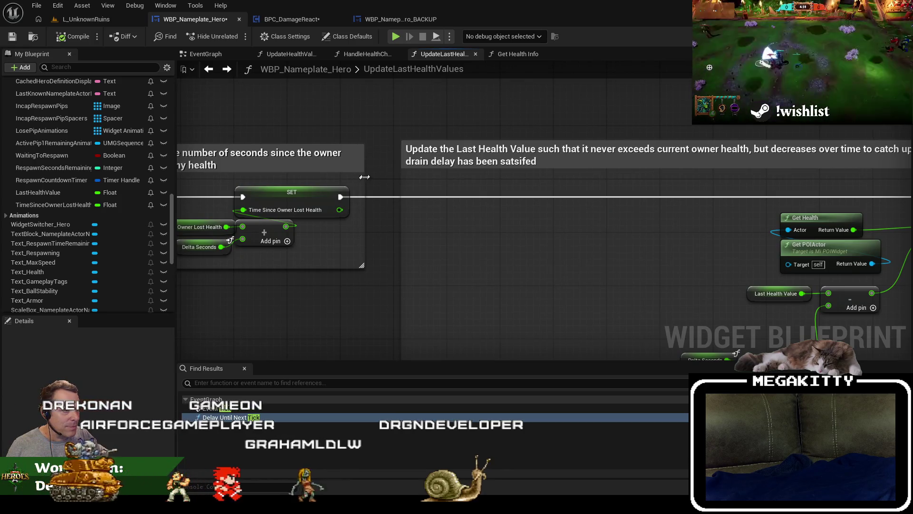
Save WBP_Nameplate_Hero and go back to the BPC_DamageReact blueprint.
{"action": "scroll", "coordinate": [364, 177], "scroll_direction": "down", "scroll_amount": 4}
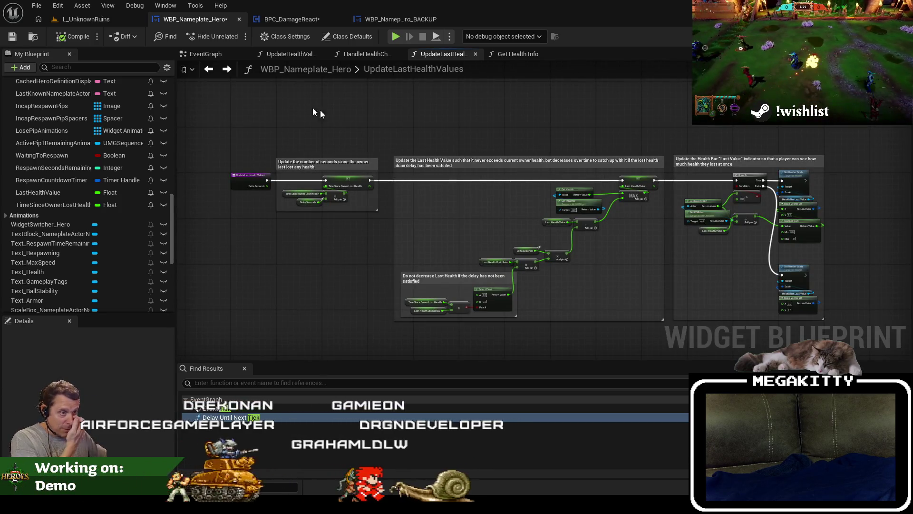
{"action": "left_click", "coordinate": [13, 37]}
{"action": "left_click", "coordinate": [290, 19]}
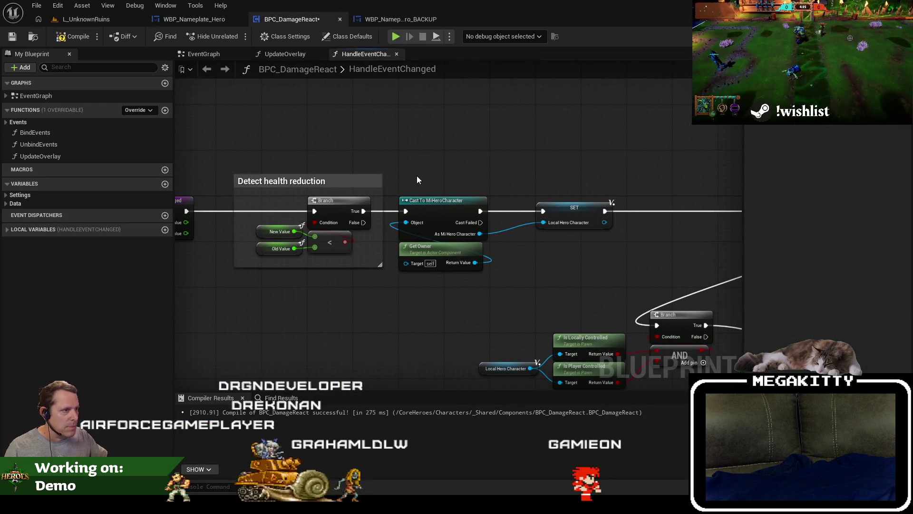
Move the Sequence node further left in HandleEventChanged.
{"action": "left_click_drag", "start_coordinate": [518, 170], "coordinate": [416, 170]}
{"action": "scroll", "coordinate": [428, 204], "scroll_direction": "up", "scroll_amount": 3}
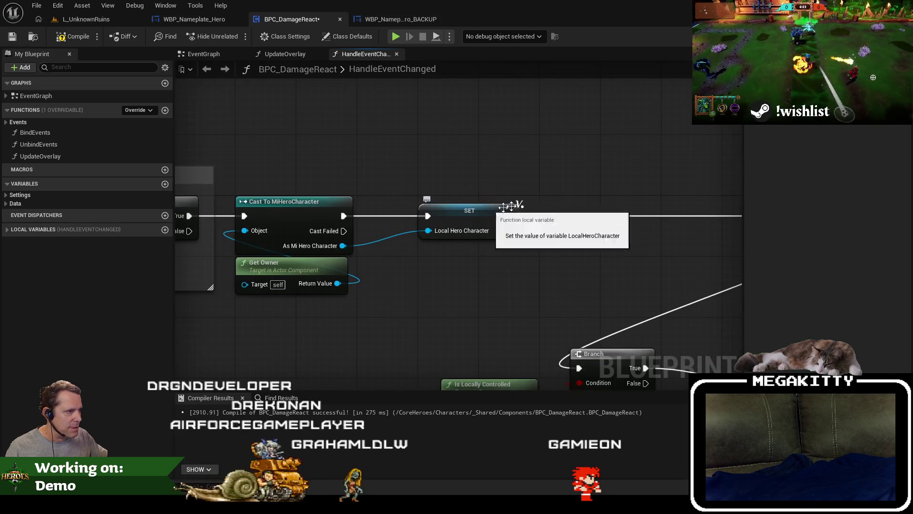
{"action": "mouse_move", "coordinate": [599, 187]}
{"action": "left_mouse_down"}
{"action": "mouse_move", "coordinate": [390, 193]}
{"action": "mouse_move", "coordinate": [141, 160]}
{"action": "left_mouse_up"}
{"action": "scroll", "coordinate": [428, 191], "scroll_direction": "down", "scroll_amount": 2}
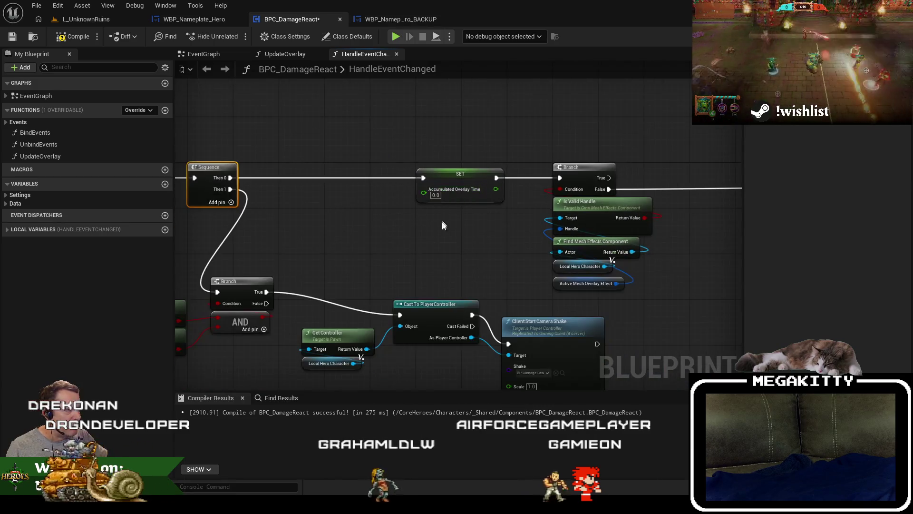
{"action": "mouse_move", "coordinate": [425, 228]}
{"action": "left_mouse_down"}
{"action": "mouse_move", "coordinate": [404, 224]}
{"action": "mouse_move", "coordinate": [506, 210]}
{"action": "mouse_move", "coordinate": [426, 224]}
{"action": "left_mouse_up"}
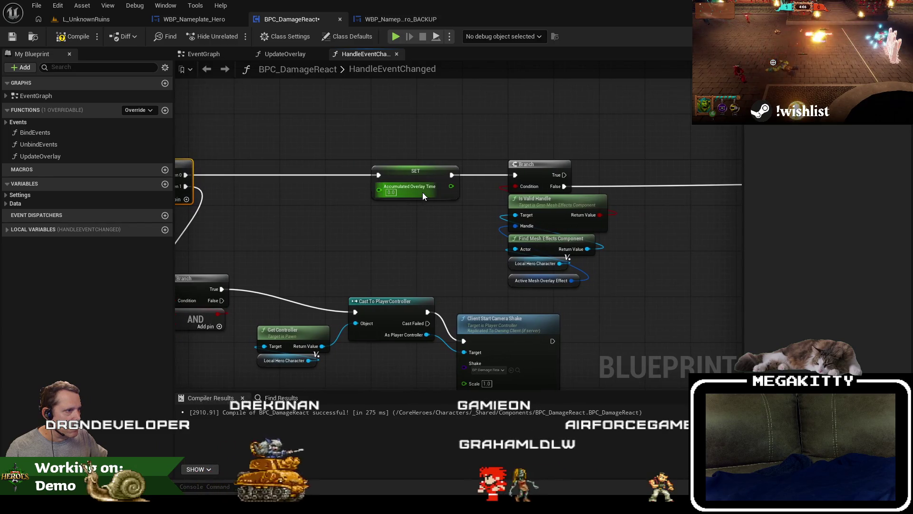
Lower the camera shake node group well below the top row, with Active Mesh Overlay Effect under Local Hero Character.
{"action": "left_click_drag", "start_coordinate": [687, 222], "coordinate": [408, 233]}
{"action": "scroll", "coordinate": [658, 228], "scroll_direction": "down", "scroll_amount": 4}
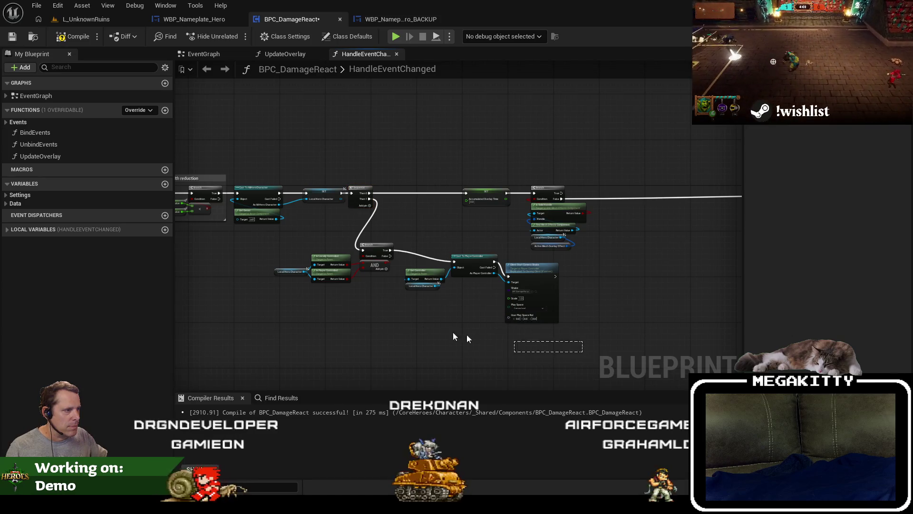
{"action": "mouse_move", "coordinate": [581, 363]}
{"action": "left_mouse_down"}
{"action": "mouse_move", "coordinate": [282, 260]}
{"action": "mouse_move", "coordinate": [275, 249]}
{"action": "left_mouse_up"}
{"action": "mouse_move", "coordinate": [372, 247]}
{"action": "left_mouse_down"}
{"action": "mouse_move", "coordinate": [295, 290]}
{"action": "mouse_move", "coordinate": [290, 315]}
{"action": "mouse_move", "coordinate": [364, 313]}
{"action": "mouse_move", "coordinate": [367, 274]}
{"action": "left_mouse_up"}
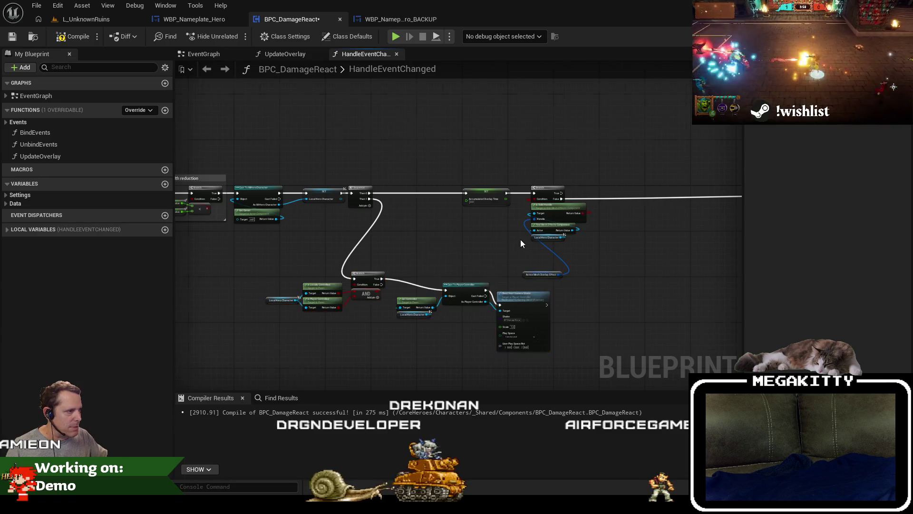
{"action": "scroll", "coordinate": [520, 243], "scroll_direction": "up", "scroll_amount": 4}
{"action": "left_click_drag", "start_coordinate": [572, 326], "coordinate": [556, 256]}
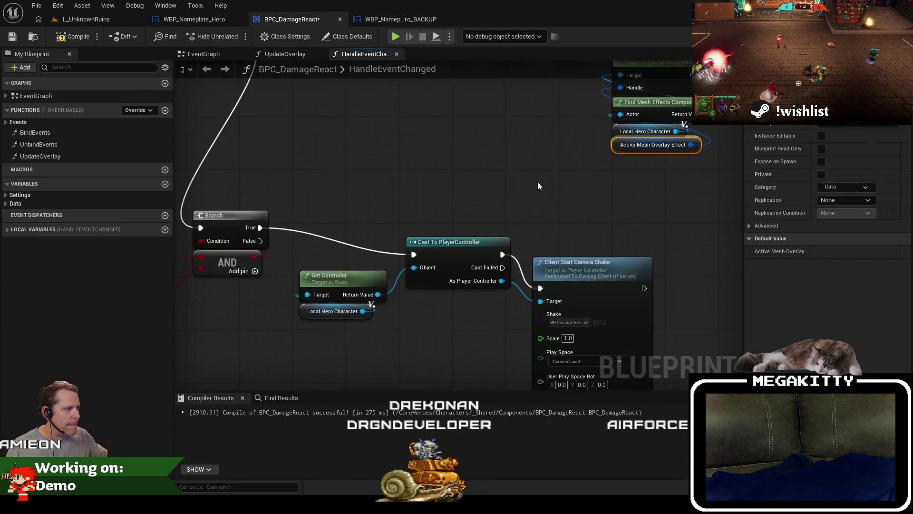
{"action": "scroll", "coordinate": [537, 181], "scroll_direction": "down", "scroll_amount": 3}
{"action": "left_click_drag", "start_coordinate": [613, 327], "coordinate": [282, 195]}
{"action": "left_click_drag", "start_coordinate": [524, 227], "coordinate": [539, 312]}
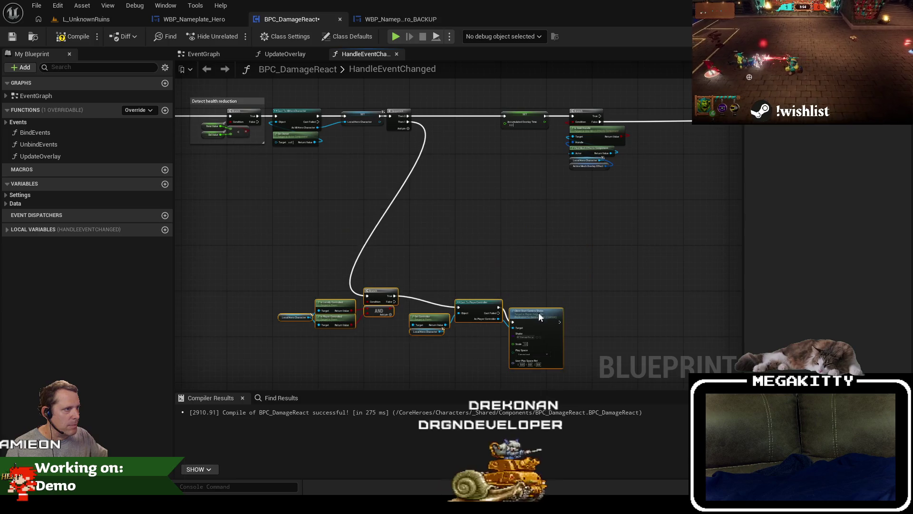
Select the Is Valid Handle node together with its input nodes.
{"action": "scroll", "coordinate": [388, 209], "scroll_direction": "up", "scroll_amount": 4}
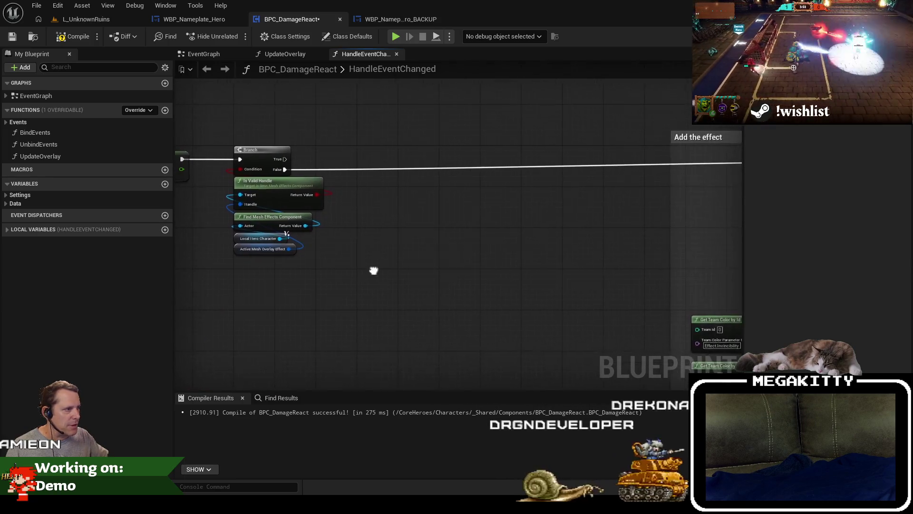
{"action": "scroll", "coordinate": [457, 253], "scroll_direction": "down", "scroll_amount": 5}
{"action": "scroll", "coordinate": [349, 208], "scroll_direction": "up", "scroll_amount": 5}
{"action": "left_click_drag", "start_coordinate": [402, 286], "coordinate": [279, 368]}
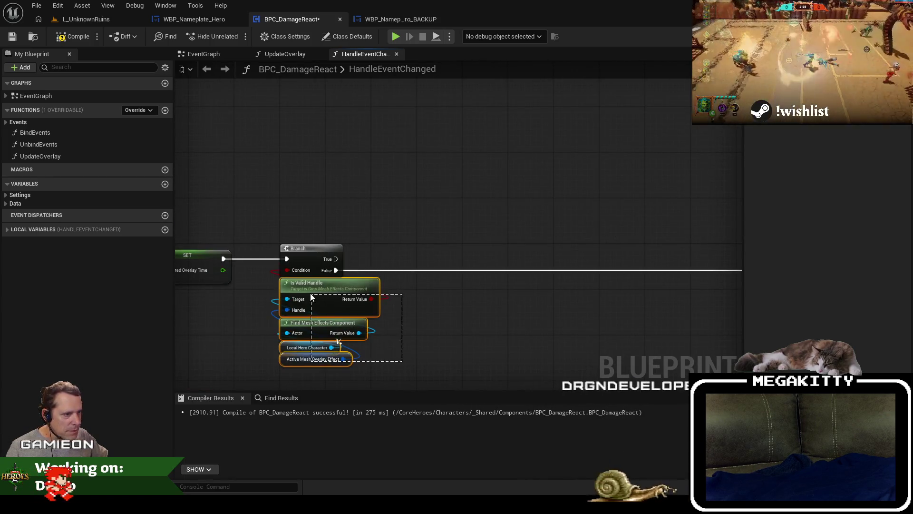
Lower the Is Valid Handle nodes and wire a NOT Boolean into the Branch Condition beneath it.
{"action": "left_click_drag", "start_coordinate": [314, 293], "coordinate": [314, 322]}
{"action": "left_click_drag", "start_coordinate": [376, 308], "coordinate": [372, 294]}
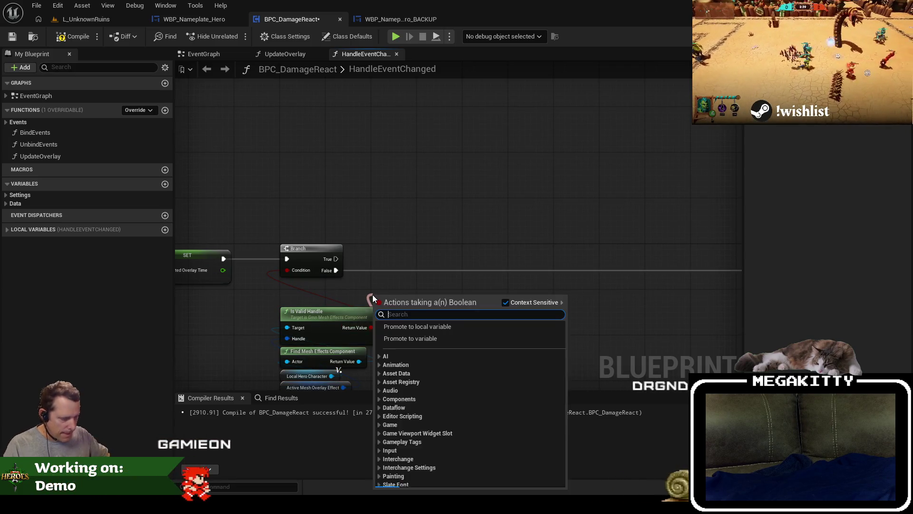
{"action": "type", "text": "not"}
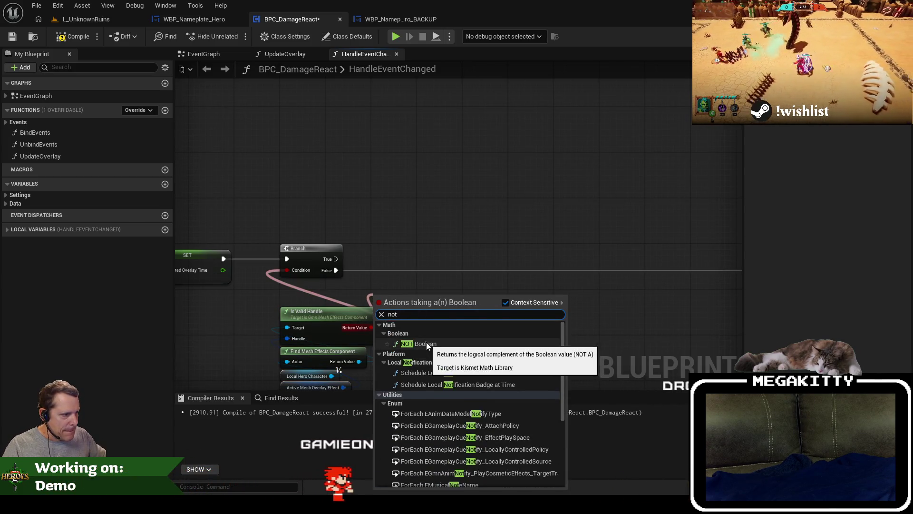
{"action": "left_click", "coordinate": [427, 341]}
{"action": "left_click_drag", "start_coordinate": [386, 307], "coordinate": [318, 296]}
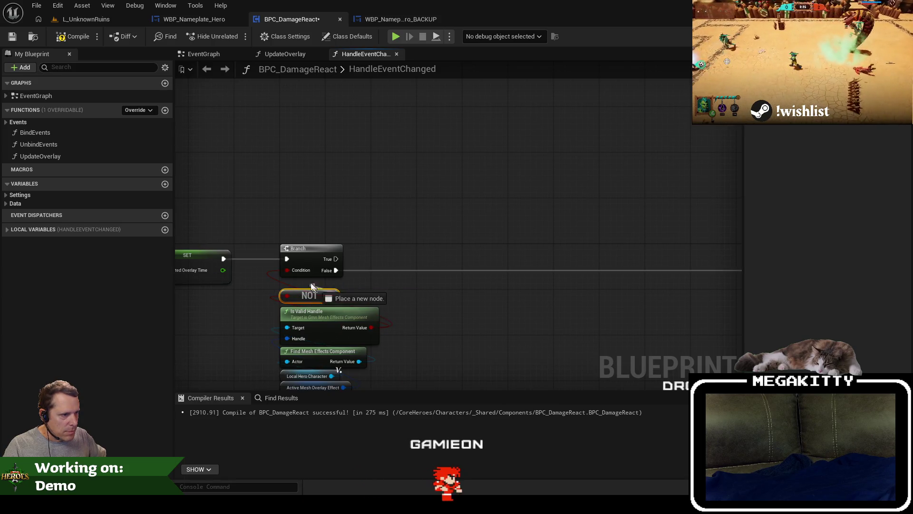
Select the NOT, Is Valid Handle and variable nodes together.
{"action": "right_click", "coordinate": [336, 270]}
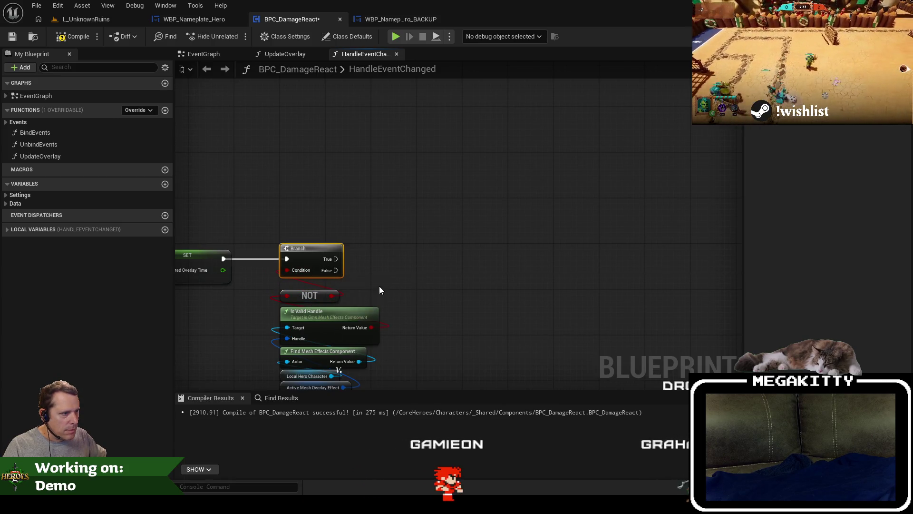
{"action": "scroll", "coordinate": [379, 290], "scroll_direction": "down", "scroll_amount": 2}
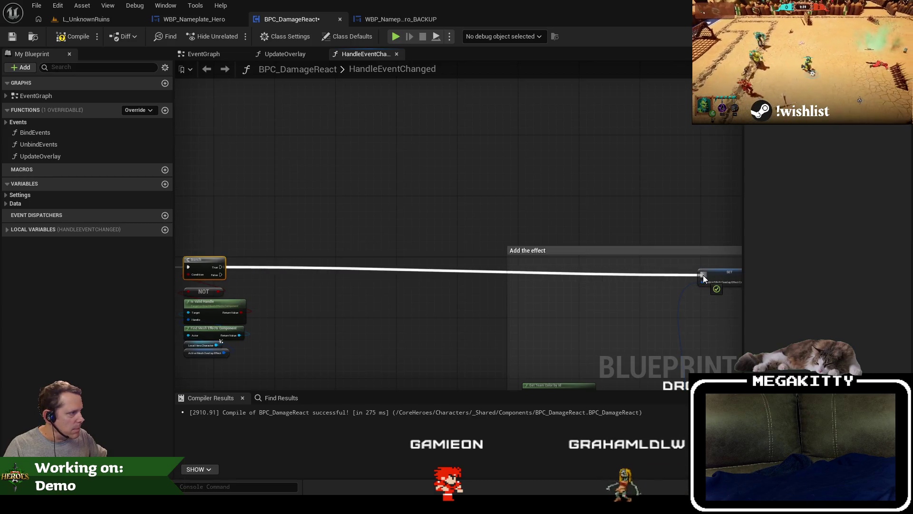
{"action": "scroll", "coordinate": [478, 261], "scroll_direction": "up", "scroll_amount": 4}
{"action": "mouse_move", "coordinate": [466, 307]}
{"action": "left_mouse_down"}
{"action": "mouse_move", "coordinate": [363, 204]}
{"action": "mouse_move", "coordinate": [384, 195]}
{"action": "left_mouse_up"}
Wrap the Branch, NOT and Is Valid Handle nodes in an 'If there' comment and shift SET left.
{"action": "mouse_move", "coordinate": [346, 130]}
{"action": "left_mouse_down"}
{"action": "mouse_move", "coordinate": [568, 309]}
{"action": "mouse_move", "coordinate": [599, 317]}
{"action": "left_mouse_up"}
{"action": "type", "text": "cIf there"}
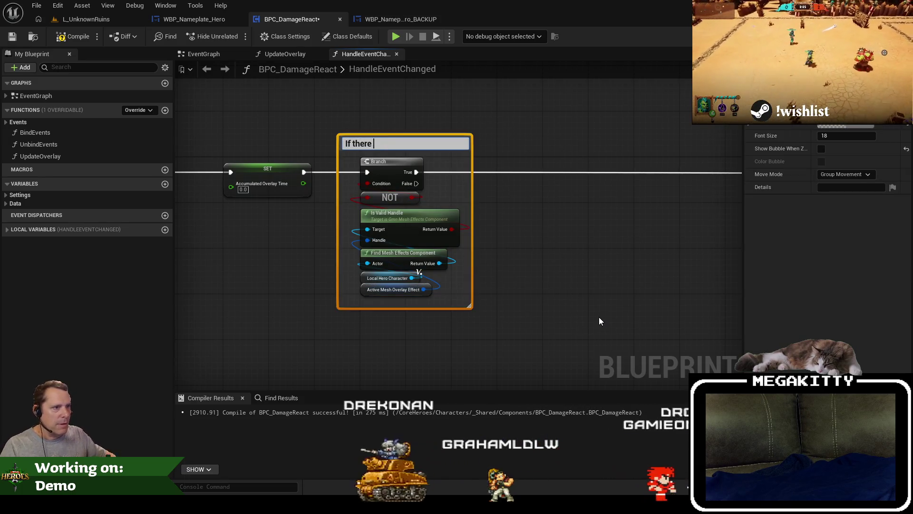
{"action": "left_click_drag", "start_coordinate": [196, 236], "coordinate": [386, 273]}
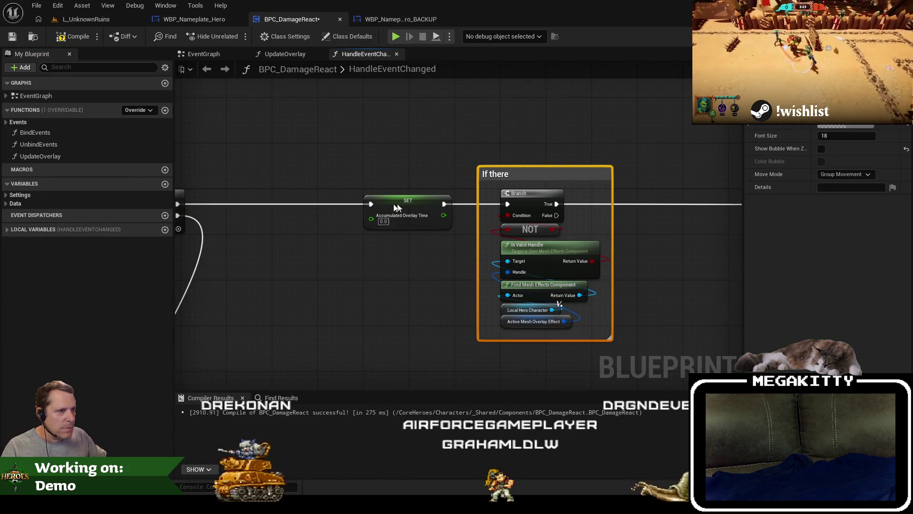
{"action": "mouse_move", "coordinate": [408, 206]}
{"action": "left_mouse_down"}
{"action": "mouse_move", "coordinate": [309, 204]}
{"action": "mouse_move", "coordinate": [476, 260]}
{"action": "mouse_move", "coordinate": [434, 258]}
{"action": "left_mouse_up"}
Move and widen the comment, completing its title about creating an overlay effect when hit and none exists.
{"action": "left_click_drag", "start_coordinate": [613, 258], "coordinate": [440, 232]}
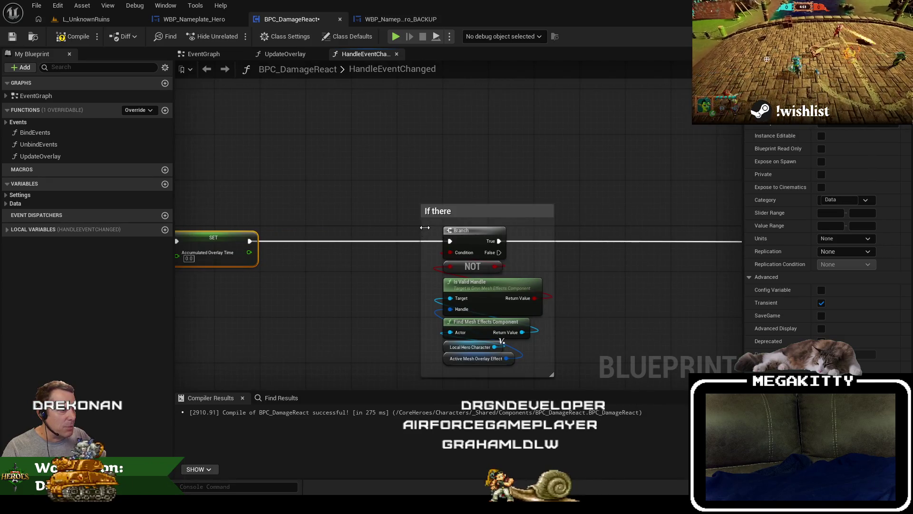
{"action": "left_click", "coordinate": [452, 210]}
{"action": "mouse_move", "coordinate": [476, 232]}
{"action": "left_mouse_down"}
{"action": "mouse_move", "coordinate": [473, 202]}
{"action": "mouse_move", "coordinate": [340, 205]}
{"action": "left_mouse_up"}
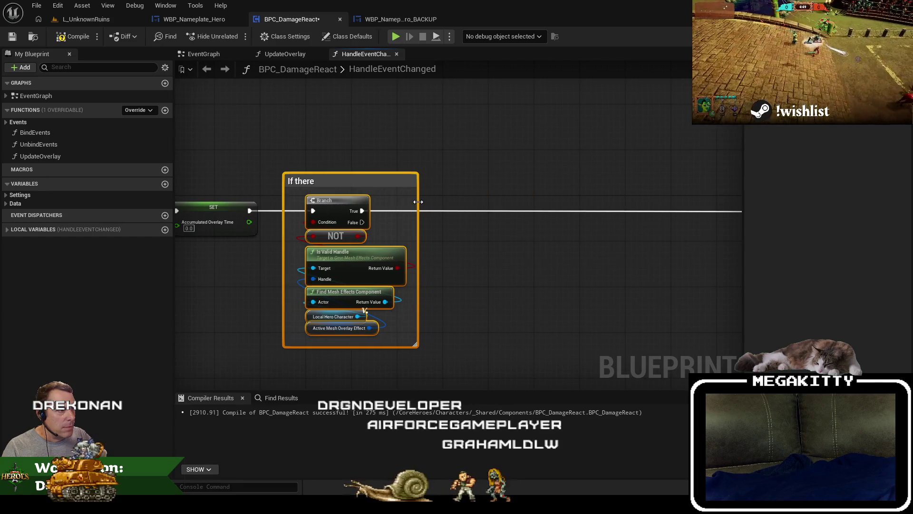
{"action": "left_click_drag", "start_coordinate": [418, 202], "coordinate": [728, 201]}
{"action": "double_click", "coordinate": [412, 181]}
{"action": "type", "text": "is"}
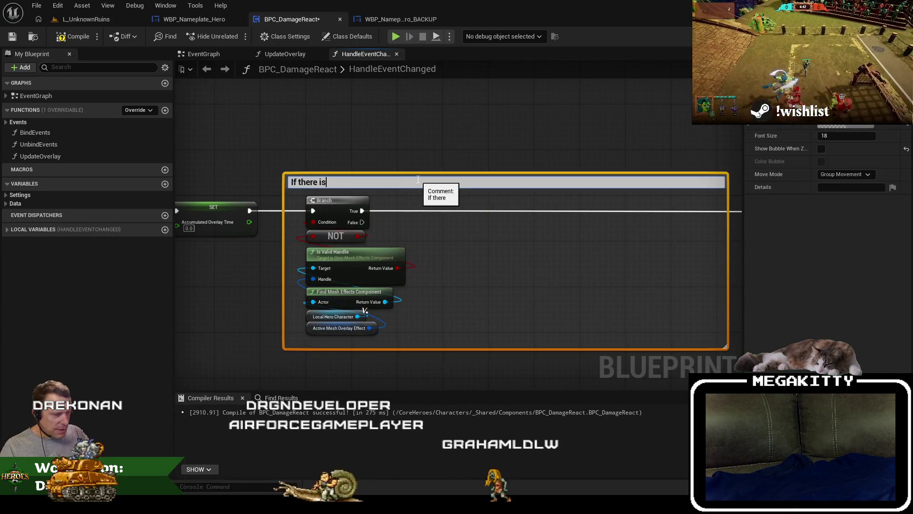
{"action": "type", "text": " not presently an overlay"}
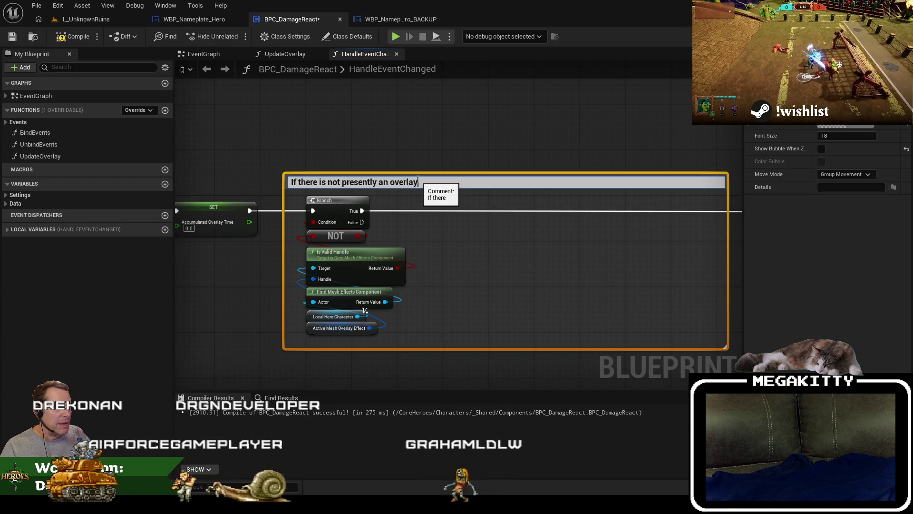
{"action": "type", "text": " effect!"}
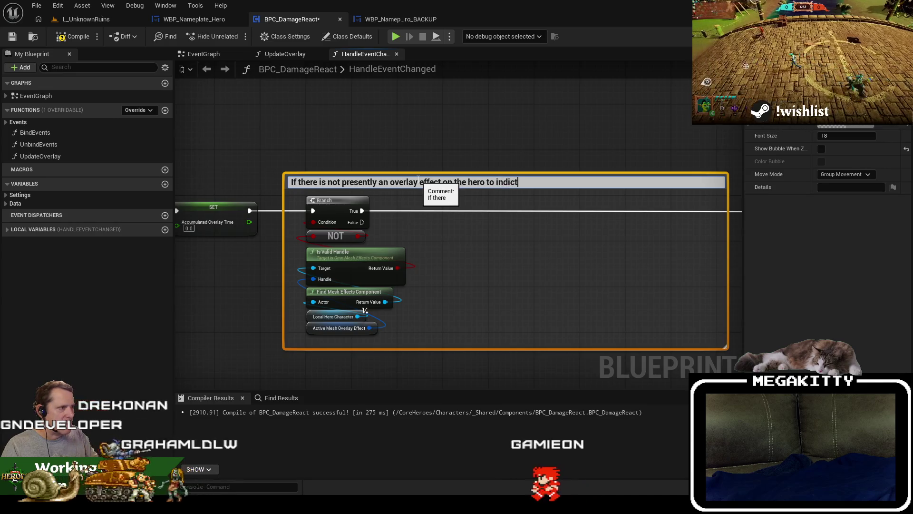
{"action": "type", "text": "y've been hit, then"}
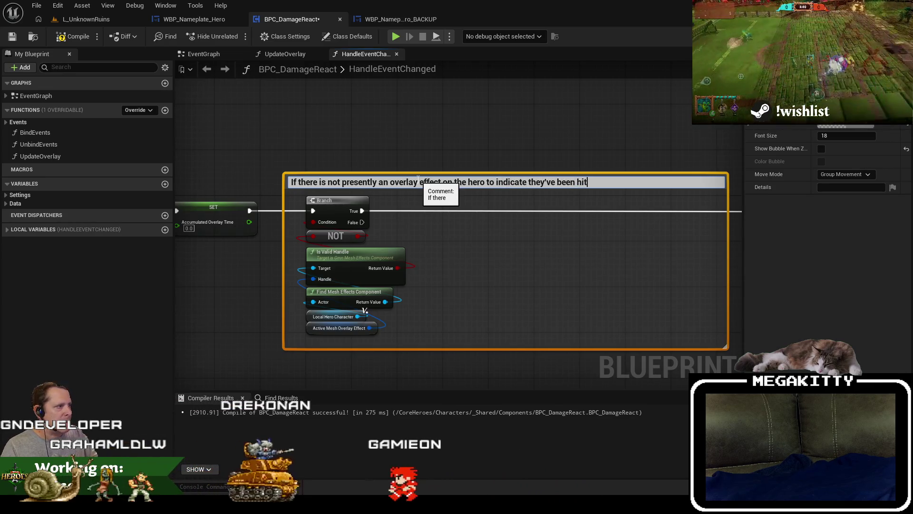
{"action": "type", "text": " create one"}
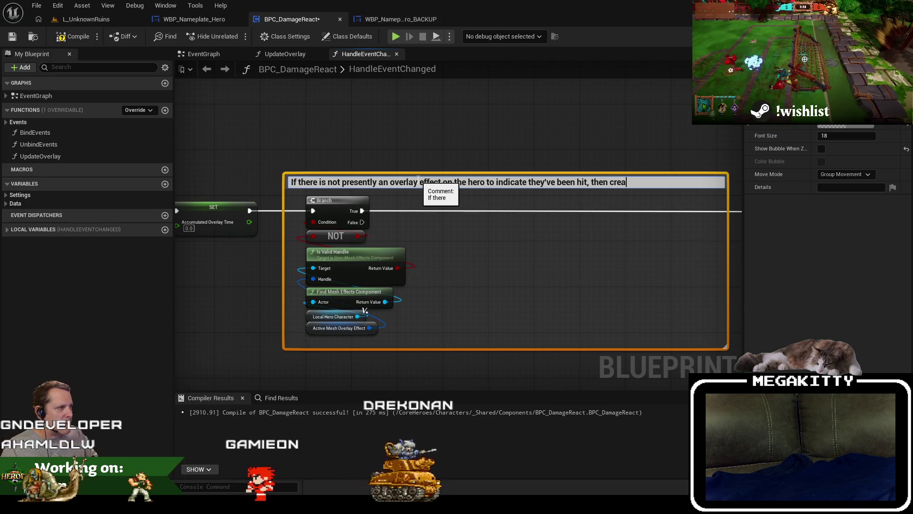
{"action": "left_click", "coordinate": [490, 147]}
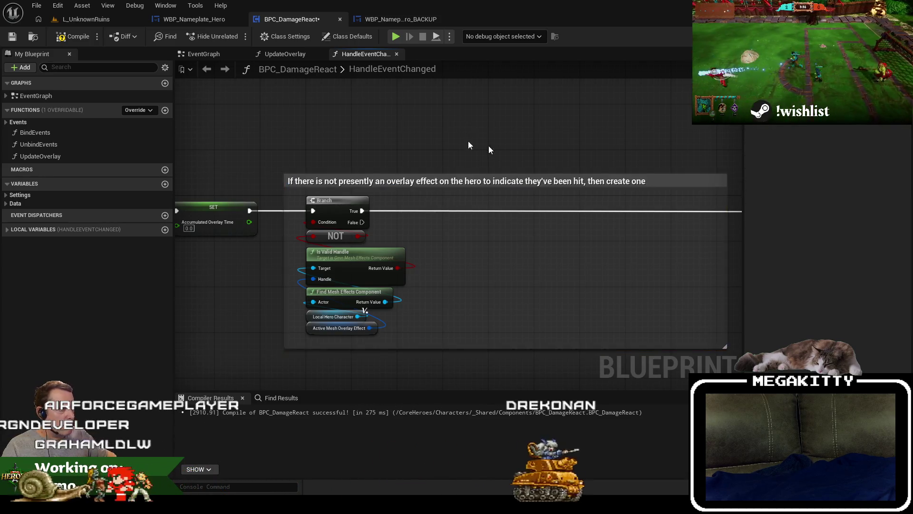
Delete the Add the effect comment and move its nodes into the overlay-check comment.
{"action": "scroll", "coordinate": [521, 252], "scroll_direction": "down", "scroll_amount": 3}
{"action": "left_click_drag", "start_coordinate": [424, 251], "coordinate": [420, 352]}
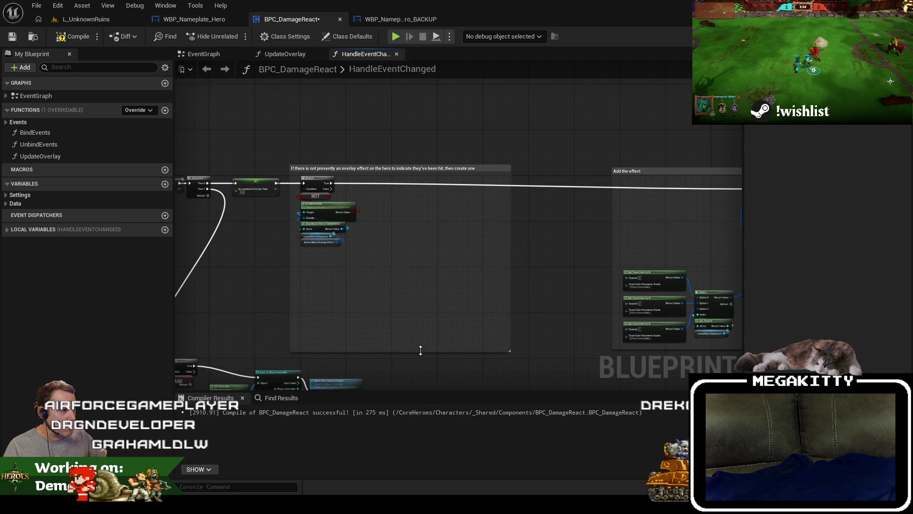
{"action": "key", "text": "Delete"}
{"action": "scroll", "coordinate": [400, 165], "scroll_direction": "down", "scroll_amount": 3}
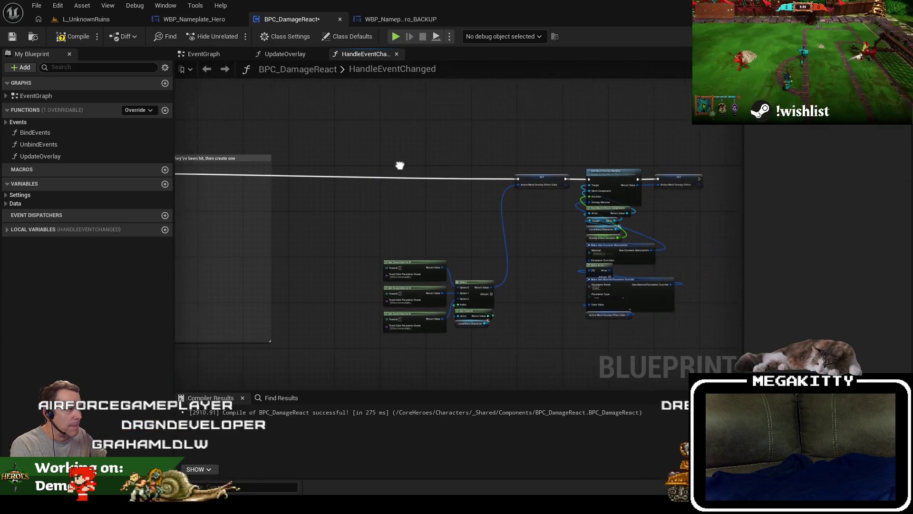
{"action": "left_click_drag", "start_coordinate": [563, 265], "coordinate": [564, 265]}
{"action": "scroll", "coordinate": [467, 175], "scroll_direction": "up", "scroll_amount": 2}
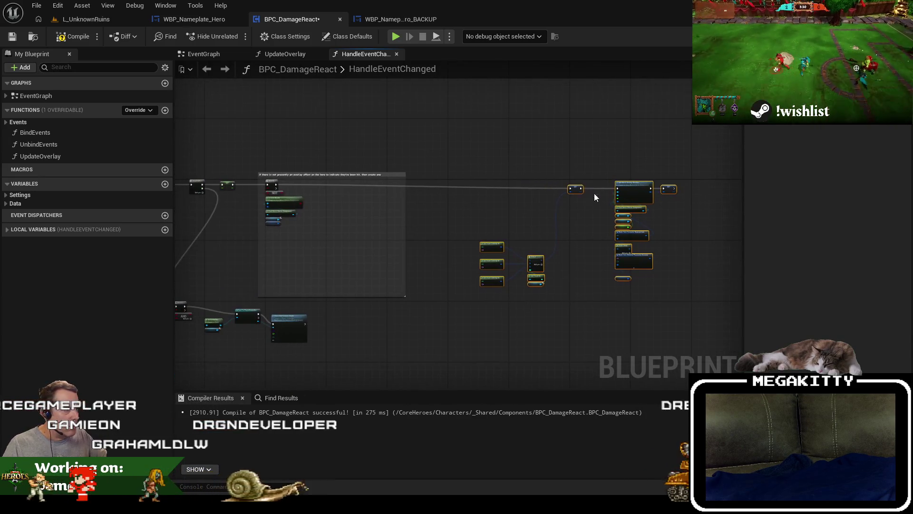
{"action": "left_click_drag", "start_coordinate": [578, 189], "coordinate": [349, 184]}
Rearrange the Get Team Color, Select and Get Team Id nodes beside the SET node.
{"action": "scroll", "coordinate": [350, 184], "scroll_direction": "up", "scroll_amount": 4}
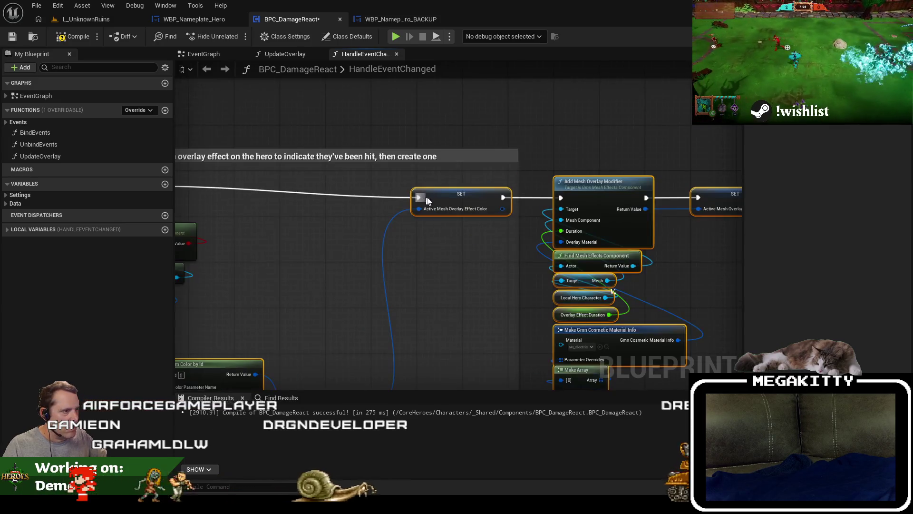
{"action": "mouse_move", "coordinate": [446, 185]}
{"action": "left_mouse_down"}
{"action": "mouse_move", "coordinate": [523, 190]}
{"action": "mouse_move", "coordinate": [541, 235]}
{"action": "mouse_move", "coordinate": [545, 202]}
{"action": "left_mouse_up"}
{"action": "left_click_drag", "start_coordinate": [441, 212], "coordinate": [429, 291]}
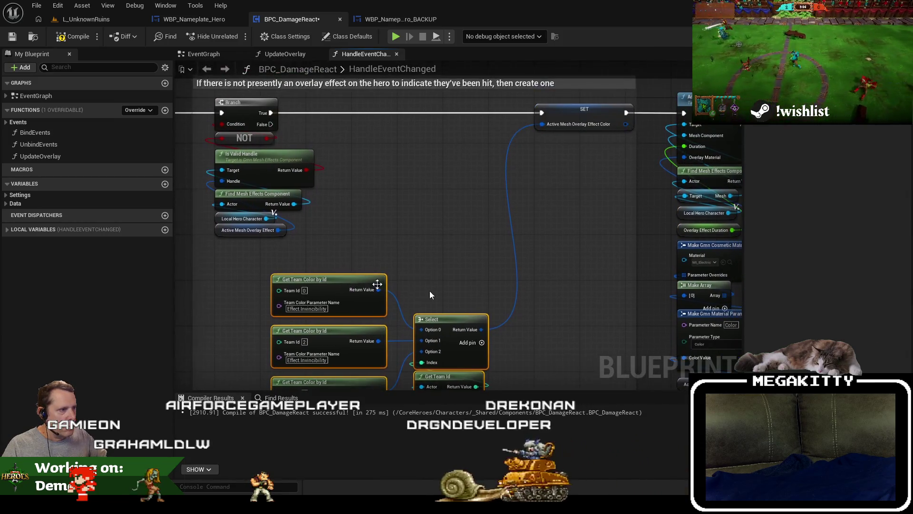
{"action": "mouse_move", "coordinate": [457, 322]}
{"action": "left_mouse_down"}
{"action": "mouse_move", "coordinate": [569, 195]}
{"action": "mouse_move", "coordinate": [573, 160]}
{"action": "mouse_move", "coordinate": [582, 173]}
{"action": "mouse_move", "coordinate": [561, 135]}
{"action": "left_mouse_up"}
{"action": "left_click", "coordinate": [582, 173]}
{"action": "scroll", "coordinate": [569, 289], "scroll_direction": "down", "scroll_amount": 5}
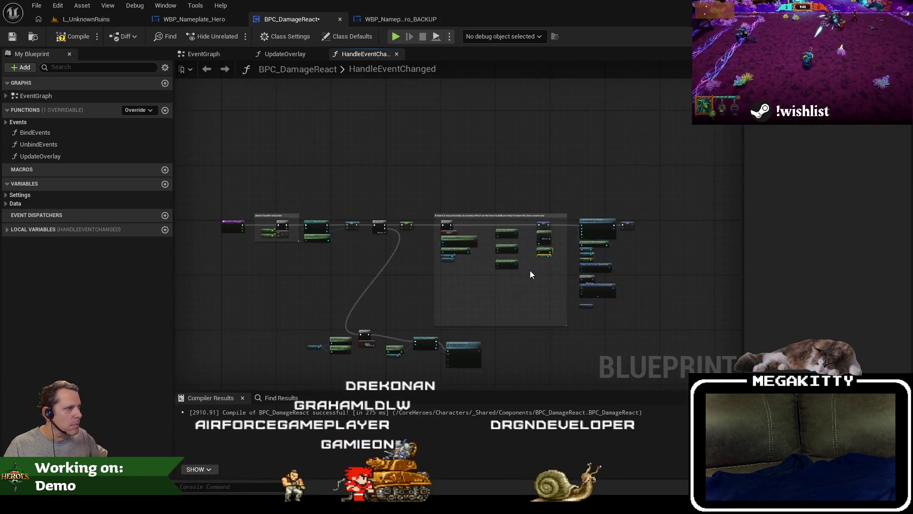
{"action": "scroll", "coordinate": [494, 226], "scroll_direction": "up", "scroll_amount": 4}
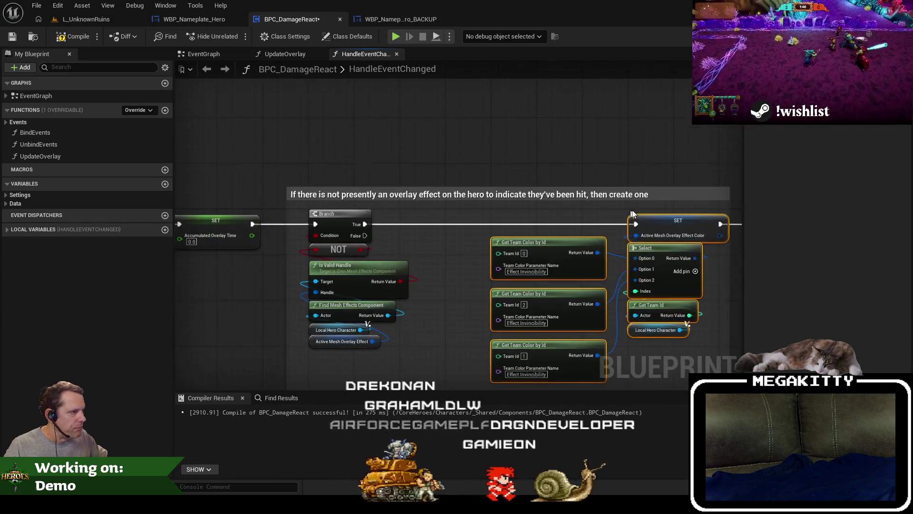
Widen the comment over the effect nodes, lower the material override nodes, and fit its bottom edge.
{"action": "left_click_drag", "start_coordinate": [658, 222], "coordinate": [431, 247]}
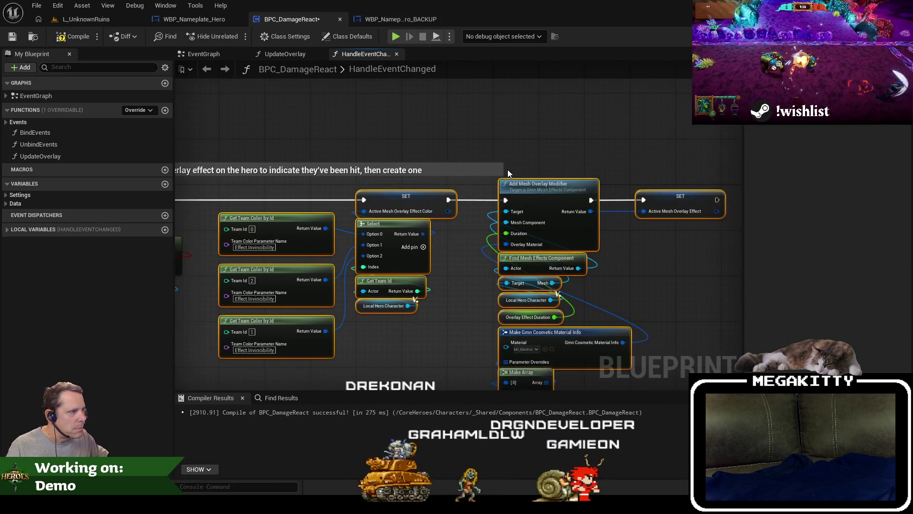
{"action": "left_click_drag", "start_coordinate": [502, 171], "coordinate": [728, 172]}
{"action": "left_click_drag", "start_coordinate": [607, 167], "coordinate": [566, 101]}
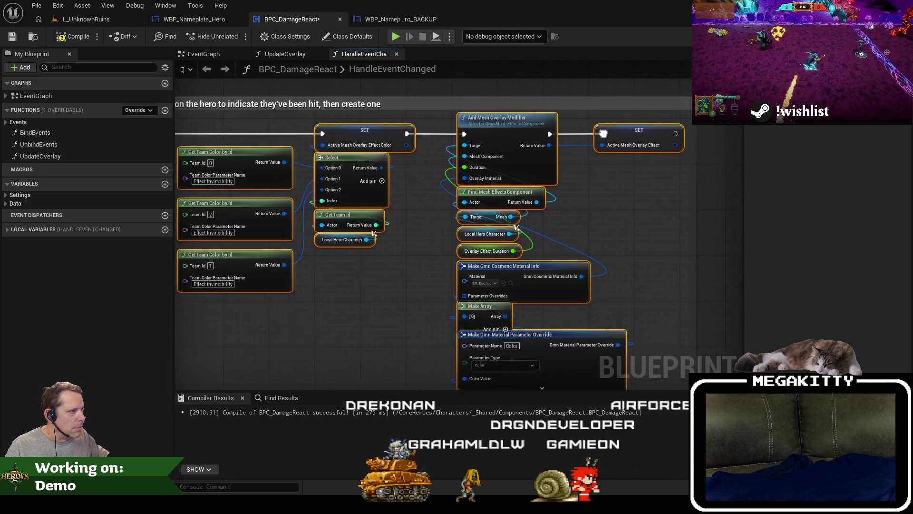
{"action": "left_click_drag", "start_coordinate": [663, 270], "coordinate": [593, 212]}
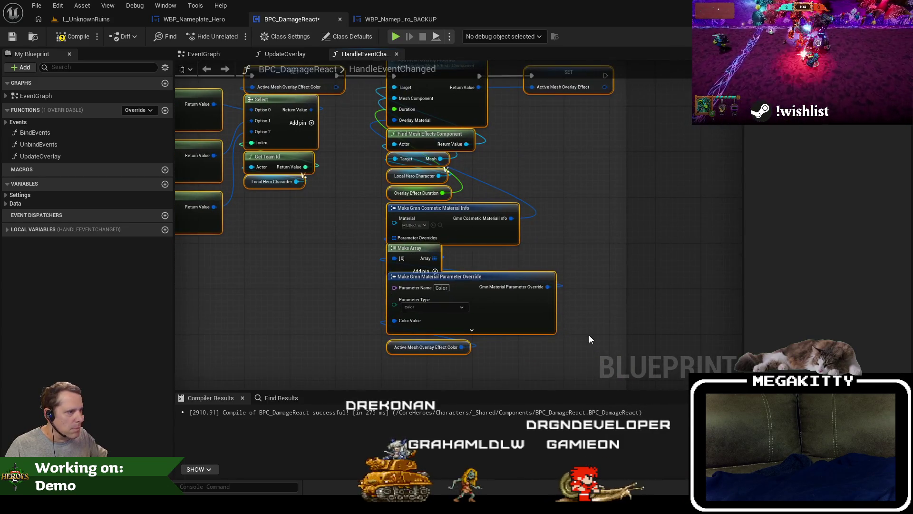
{"action": "mouse_move", "coordinate": [589, 335]}
{"action": "left_mouse_down"}
{"action": "mouse_move", "coordinate": [523, 353]}
{"action": "mouse_move", "coordinate": [446, 289]}
{"action": "mouse_move", "coordinate": [473, 288]}
{"action": "left_mouse_up"}
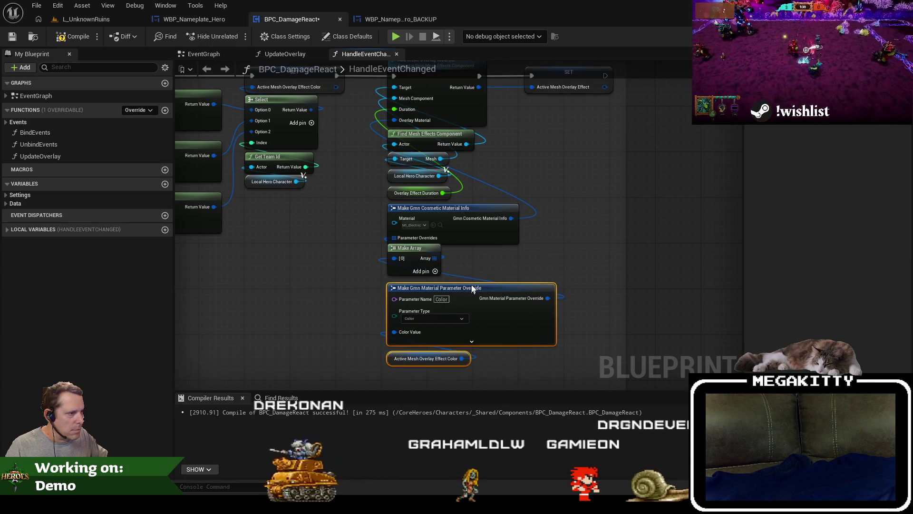
{"action": "scroll", "coordinate": [566, 264], "scroll_direction": "down", "scroll_amount": 4}
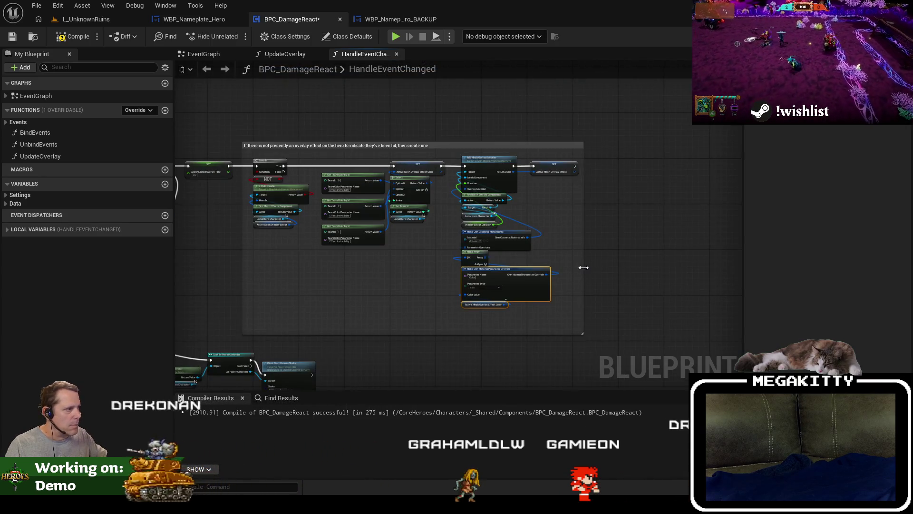
{"action": "left_click_drag", "start_coordinate": [540, 328], "coordinate": [543, 311]}
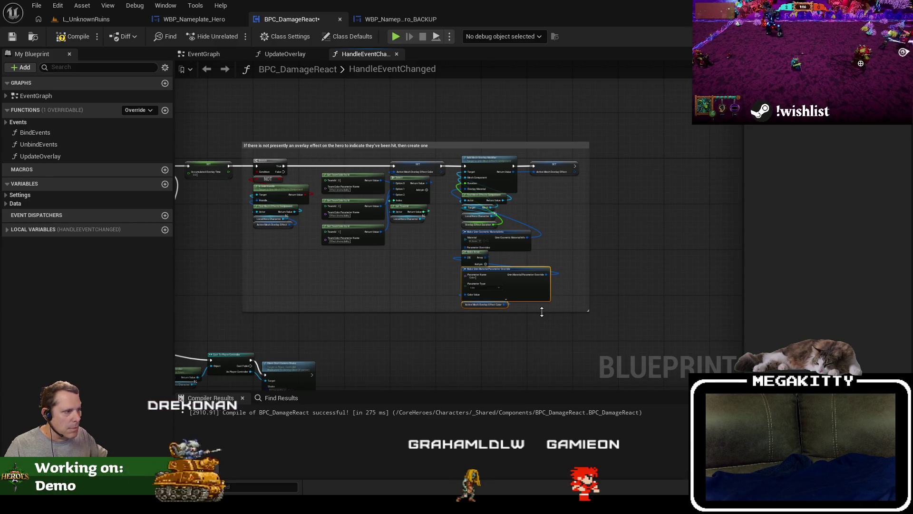
{"action": "scroll", "coordinate": [434, 293], "scroll_direction": "up", "scroll_amount": 3}
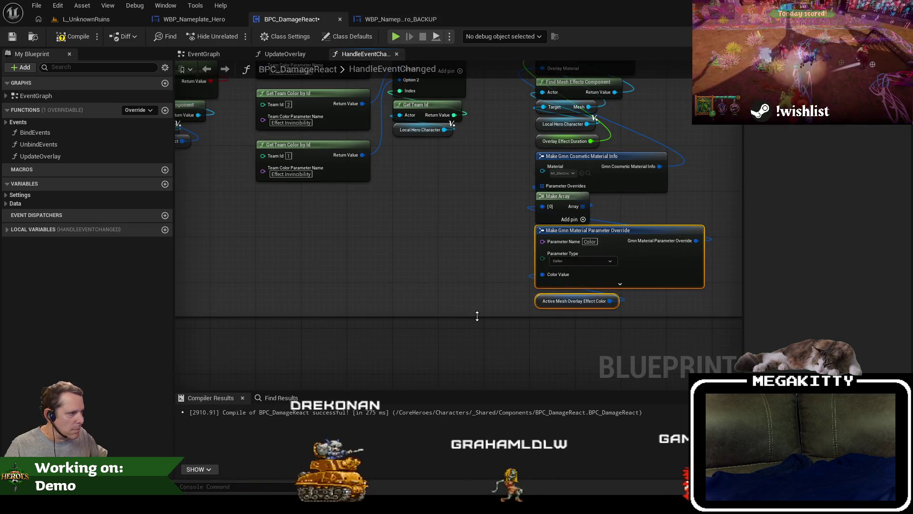
{"action": "scroll", "coordinate": [476, 314], "scroll_direction": "down", "scroll_amount": 4}
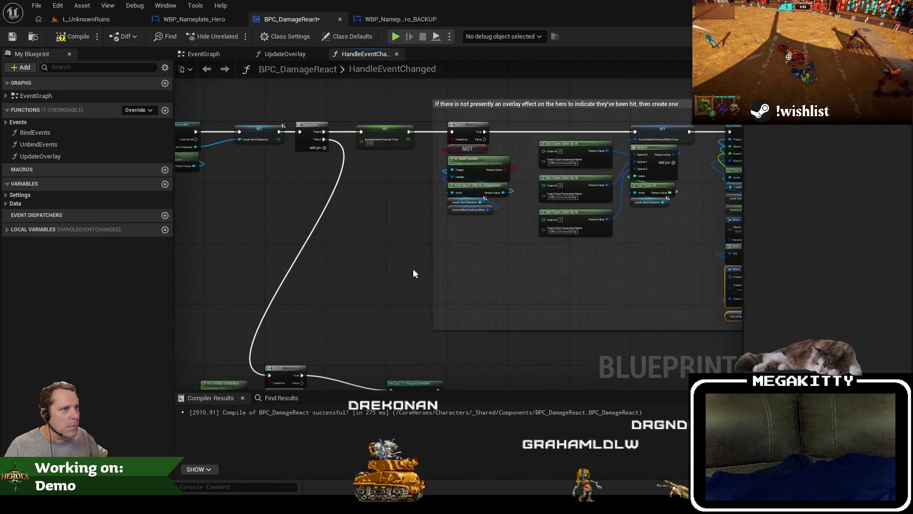
Raise Cast To PlayerController and Client Start Camera Shake level with the Branch.
{"action": "left_click_drag", "start_coordinate": [413, 273], "coordinate": [427, 227]}
{"action": "left_click_drag", "start_coordinate": [369, 314], "coordinate": [439, 332]}
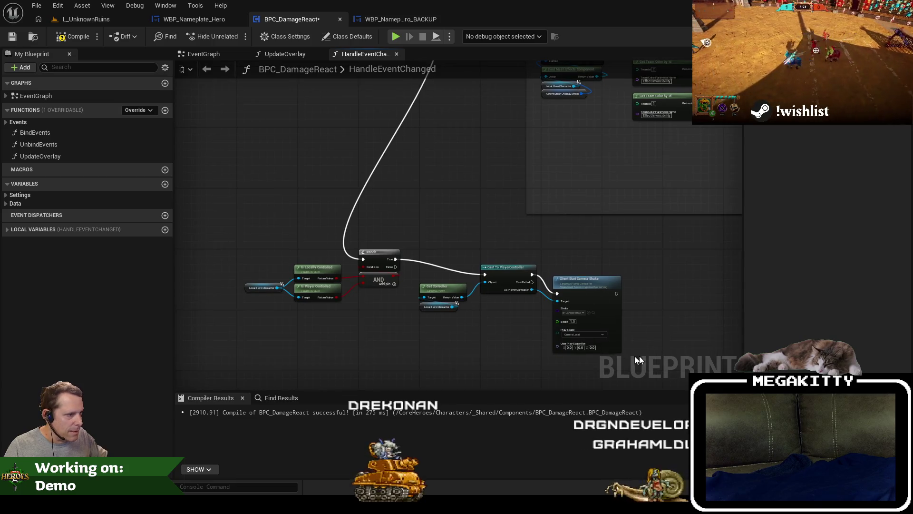
{"action": "scroll", "coordinate": [386, 303], "scroll_direction": "up", "scroll_amount": 1}
{"action": "scroll", "coordinate": [349, 312], "scroll_direction": "up", "scroll_amount": 1}
{"action": "left_click_drag", "start_coordinate": [349, 312], "coordinate": [424, 318]}
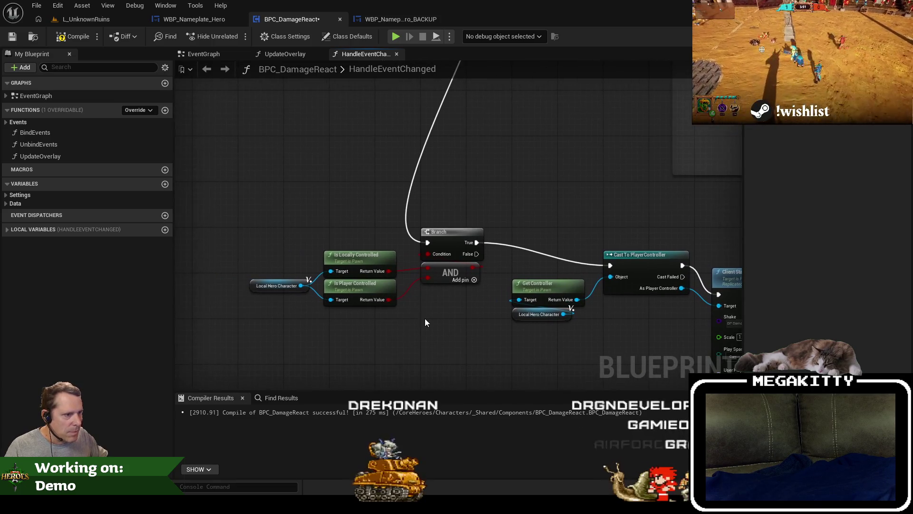
{"action": "left_click_drag", "start_coordinate": [655, 304], "coordinate": [470, 257]}
{"action": "left_click_drag", "start_coordinate": [664, 353], "coordinate": [395, 212]}
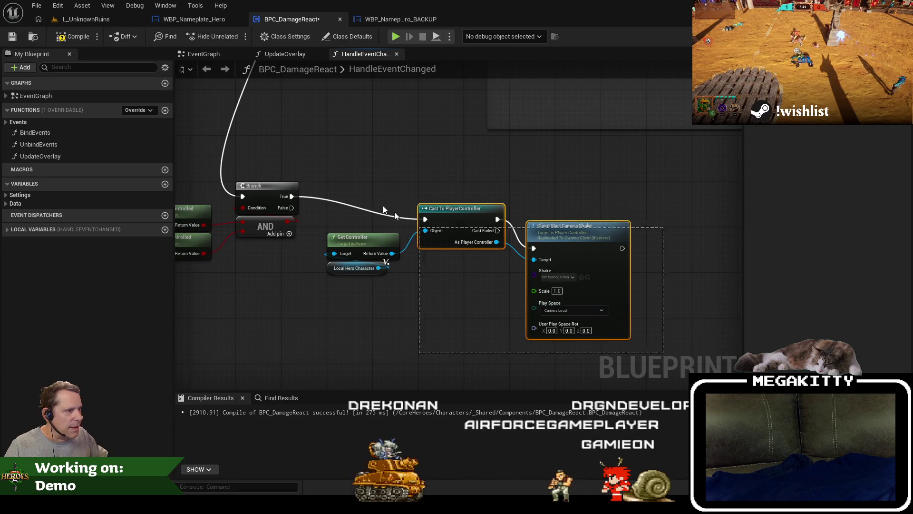
{"action": "left_click_drag", "start_coordinate": [471, 212], "coordinate": [471, 191]}
{"action": "left_click", "coordinate": [514, 268]}
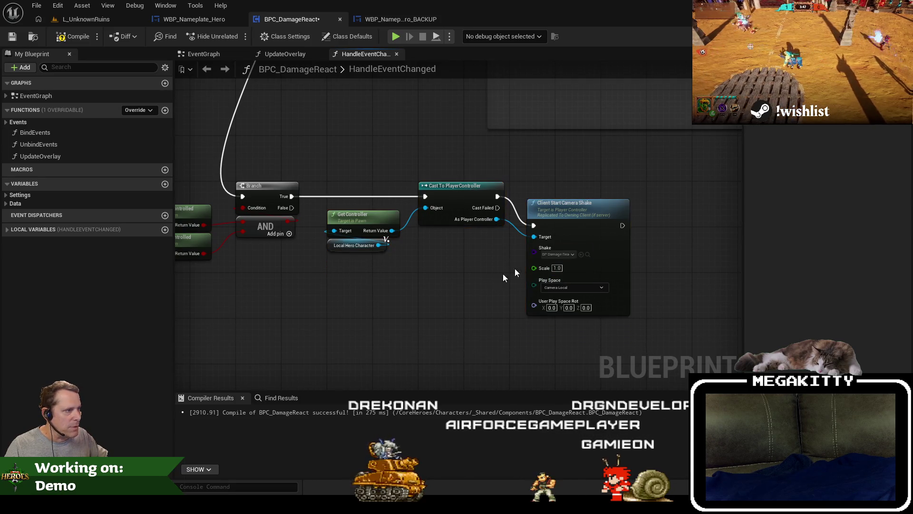
{"action": "left_click_drag", "start_coordinate": [554, 209], "coordinate": [543, 186]}
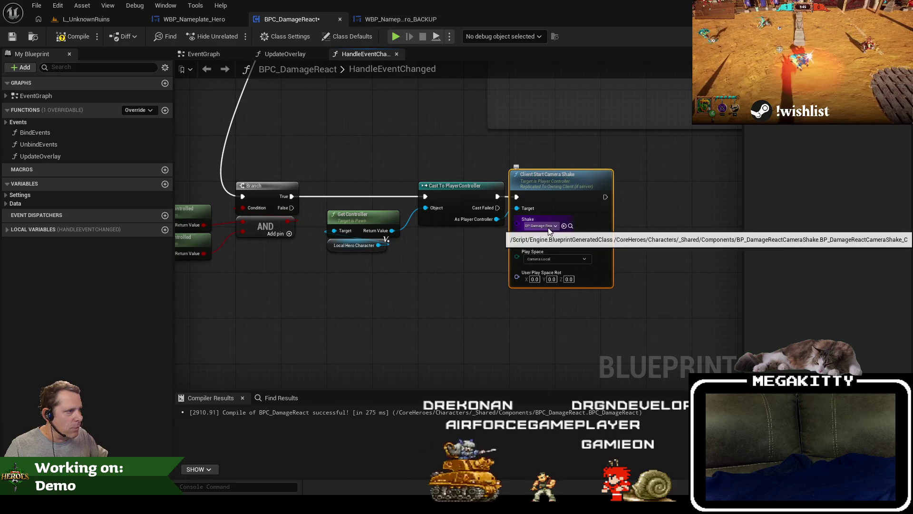
{"action": "left_click", "coordinate": [77, 195]}
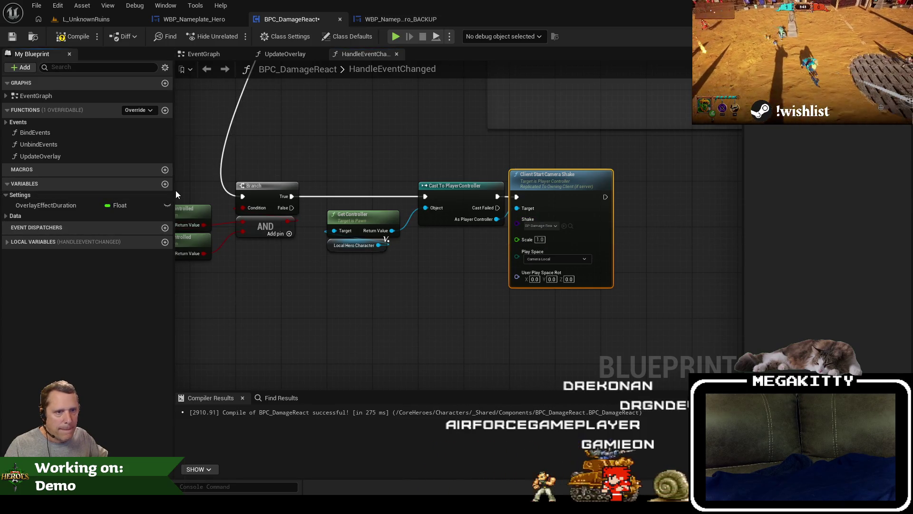
Add a CameraShakeEffect variable and search 'camerasha' to find a camera shake class type.
{"action": "left_click", "coordinate": [165, 185]}
{"action": "type", "text": "meraShakeEffect"}
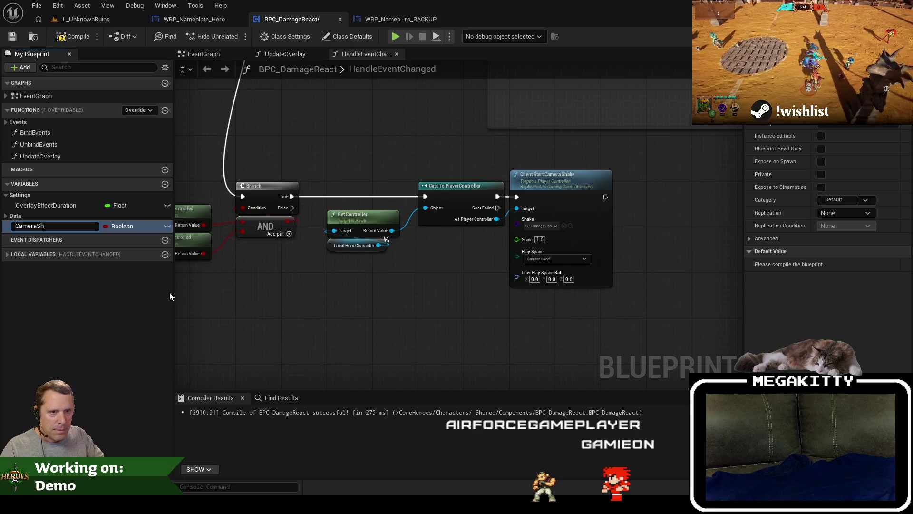
{"action": "key", "text": "Return"}
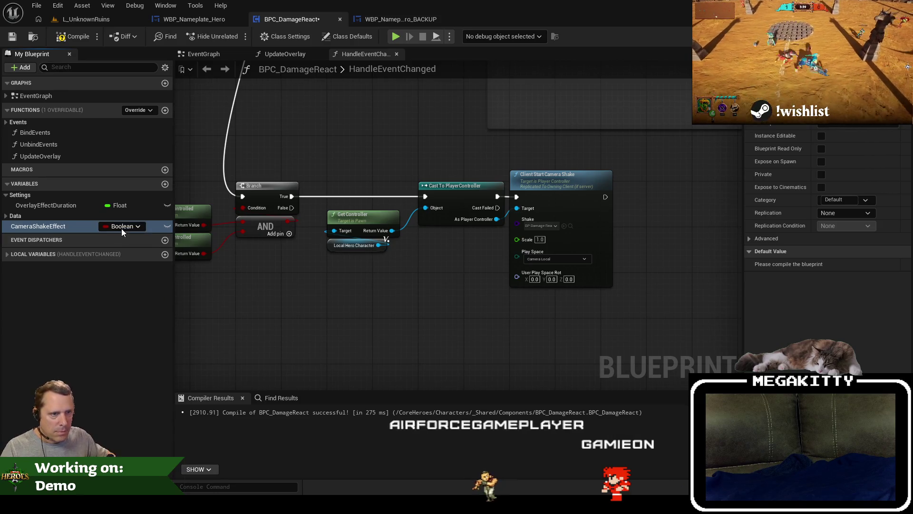
{"action": "left_click", "coordinate": [122, 227]}
{"action": "type", "text": "camerash"}
{"action": "mouse_move", "coordinate": [208, 261]}
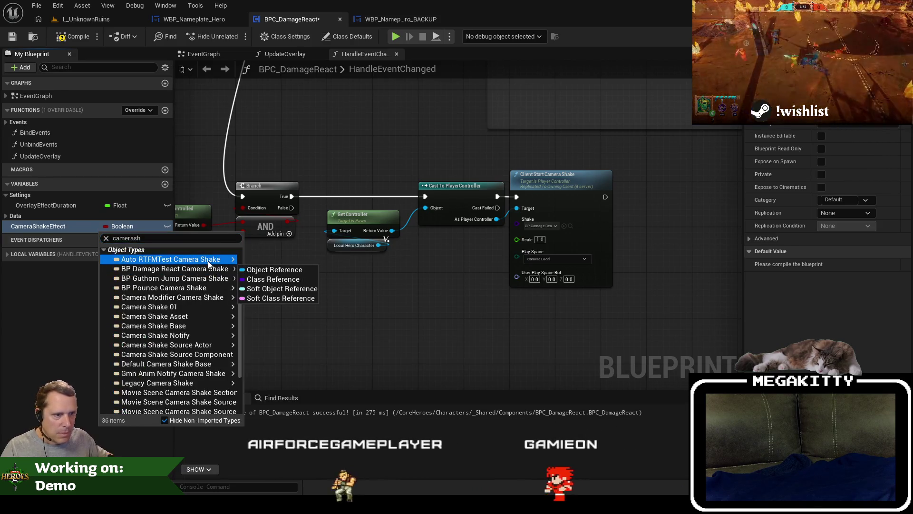
{"action": "left_click", "coordinate": [147, 239]}
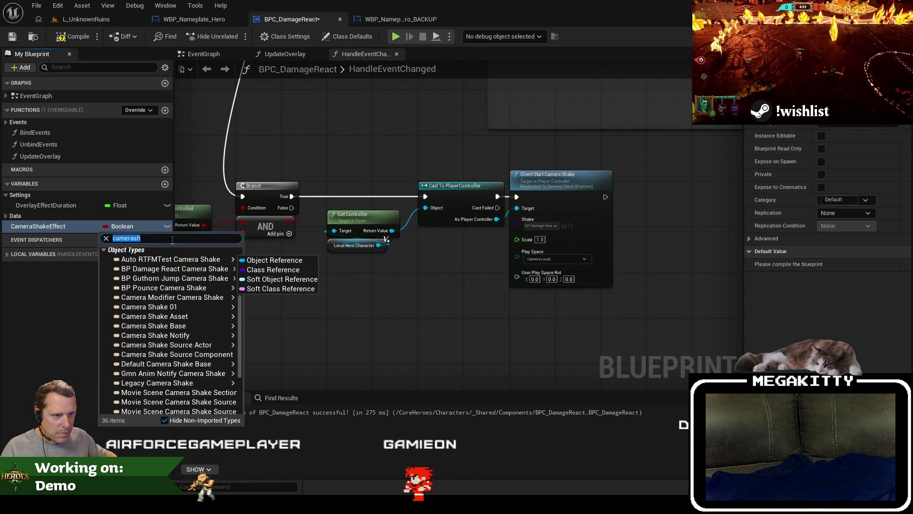
{"action": "type", "text": "a"}
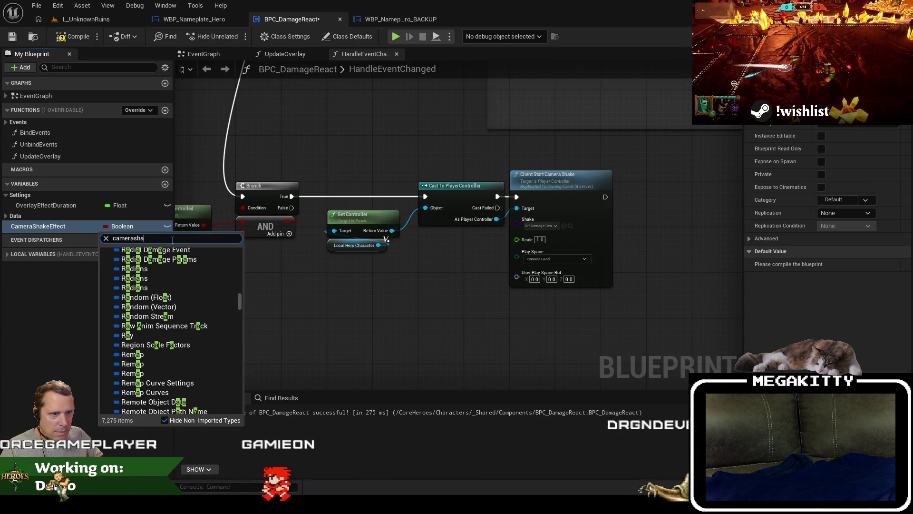
{"action": "scroll", "coordinate": [171, 333], "scroll_direction": "down", "scroll_amount": 3}
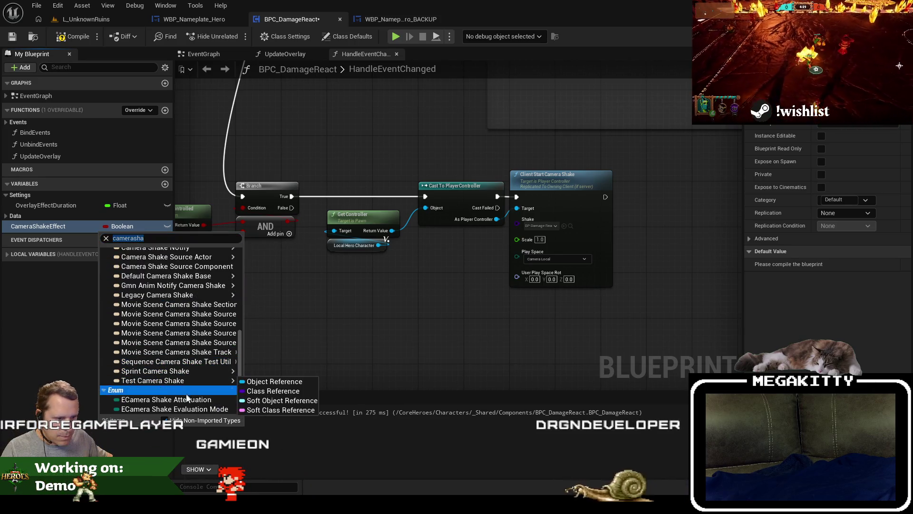
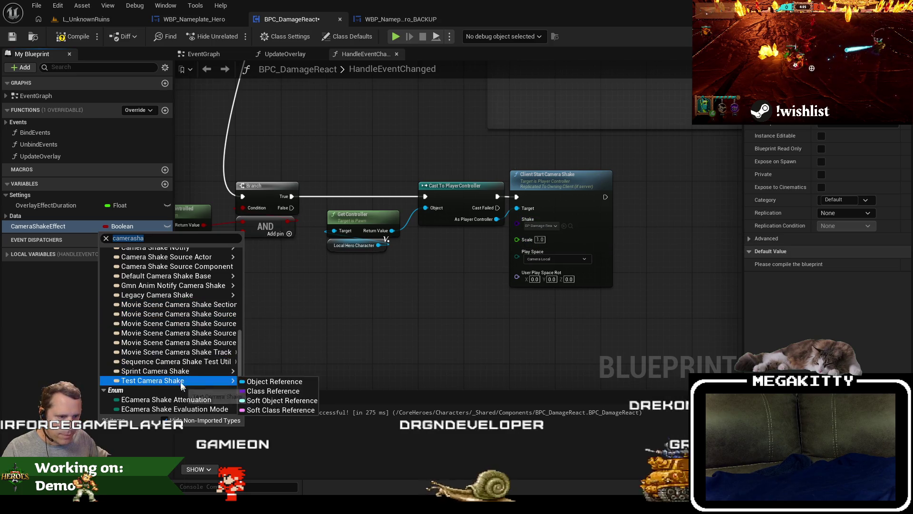
Close the CameraShakeEffect type list unchanged, glance at L_UnknownRuins, and return to BPC_DamageReact.
{"action": "scroll", "coordinate": [181, 380], "scroll_direction": "up", "scroll_amount": 1}
{"action": "scroll", "coordinate": [181, 378], "scroll_direction": "up", "scroll_amount": 3}
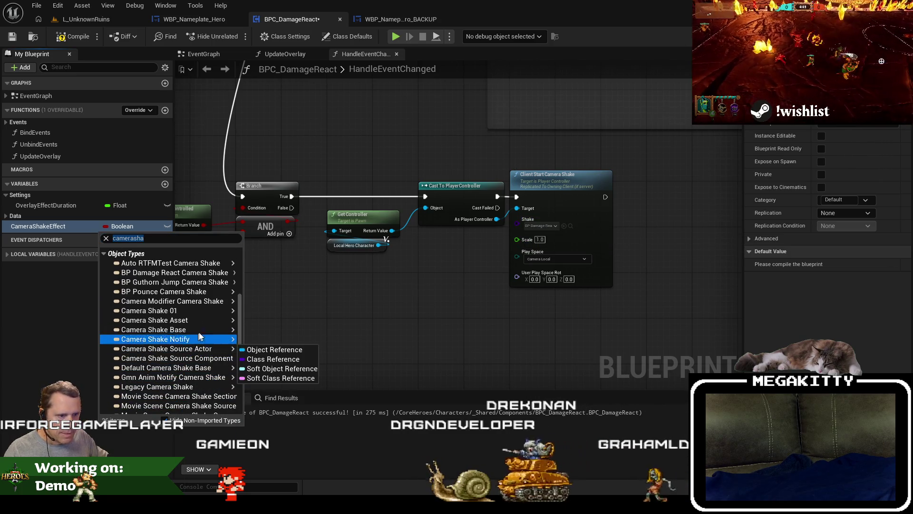
{"action": "mouse_move", "coordinate": [198, 328]}
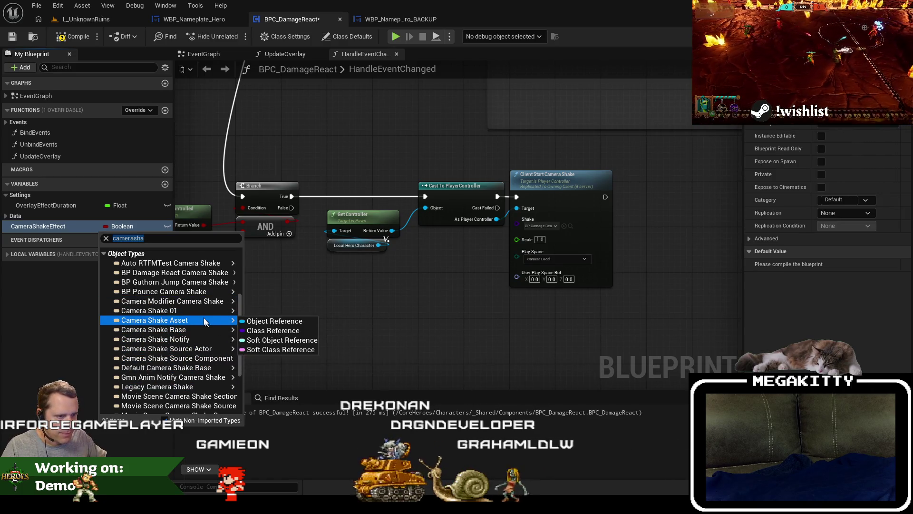
{"action": "left_click", "coordinate": [476, 292]}
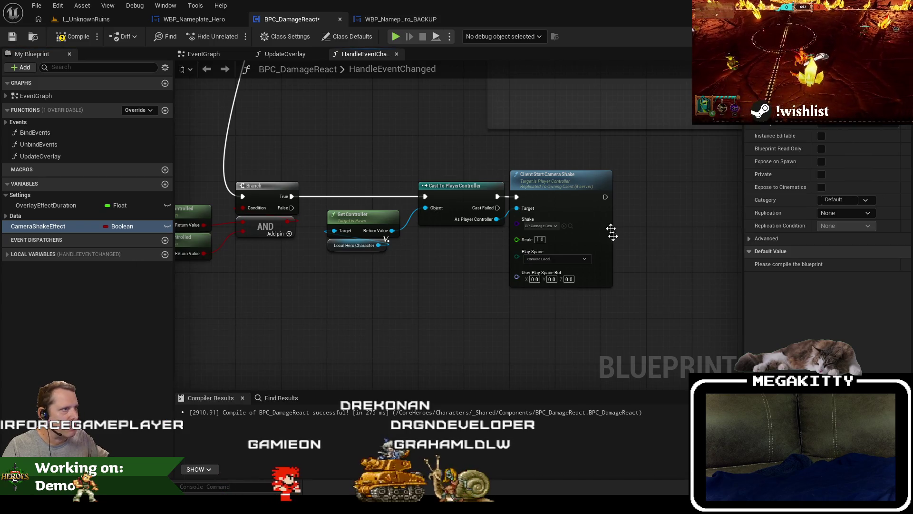
{"action": "left_click", "coordinate": [570, 226]}
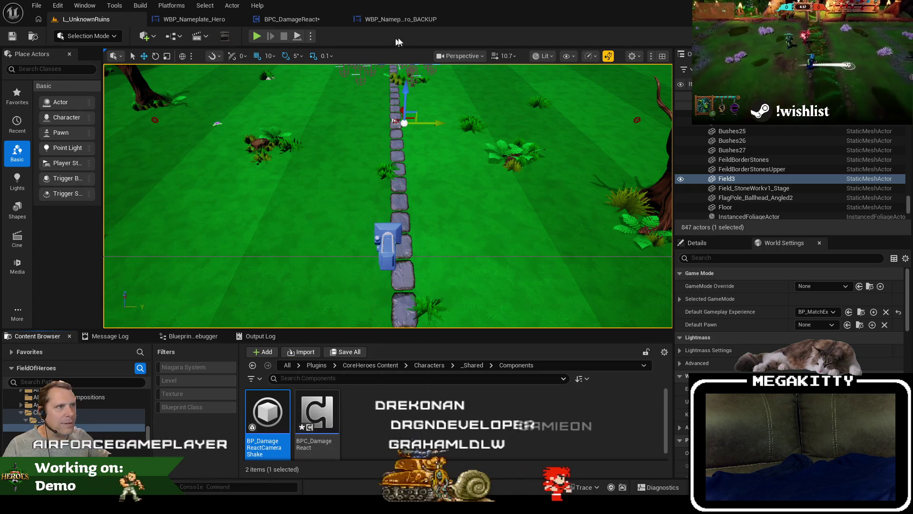
{"action": "left_click", "coordinate": [300, 20]}
Change CameraShakeEffect's type to a Camera Shake Base class reference, searching 'camera shake'.
{"action": "left_click", "coordinate": [124, 226]}
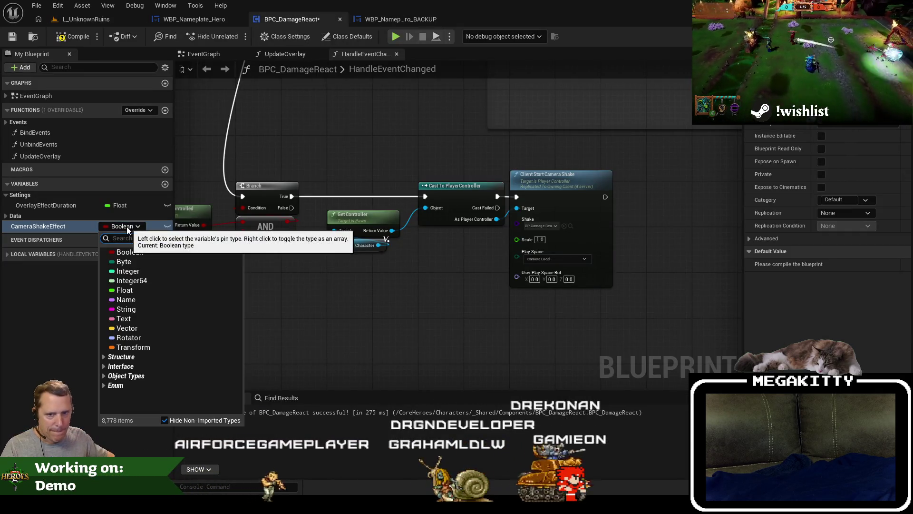
{"action": "type", "text": "cam"}
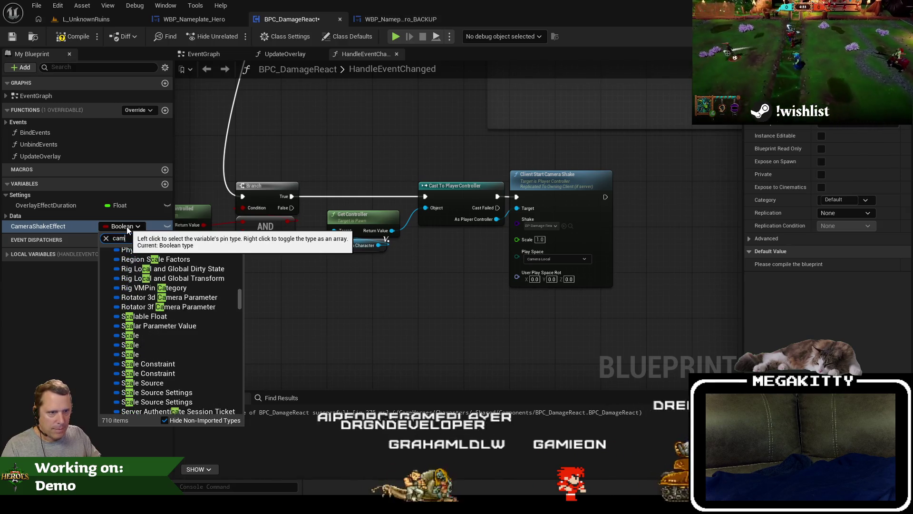
{"action": "type", "text": "era shake ba"}
{"action": "left_click", "coordinate": [199, 280]}
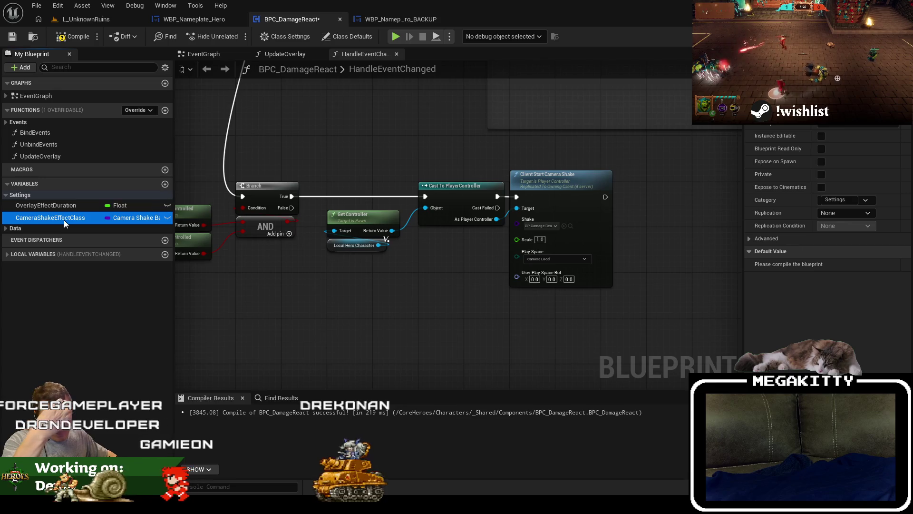
Compile, then set CameraShakeEffectClass's default value to BP_DamageReactCameraShake.
{"action": "left_click", "coordinate": [71, 36]}
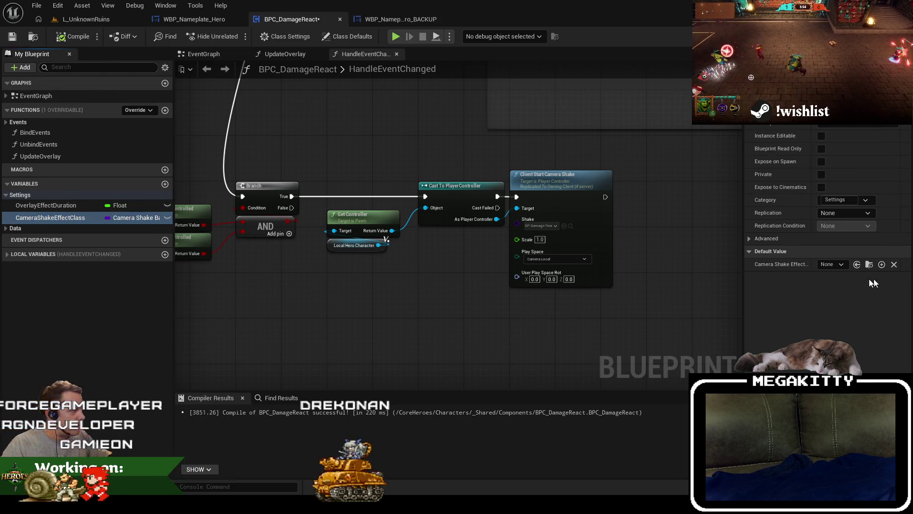
{"action": "left_click", "coordinate": [834, 264]}
{"action": "type", "text": "damage"}
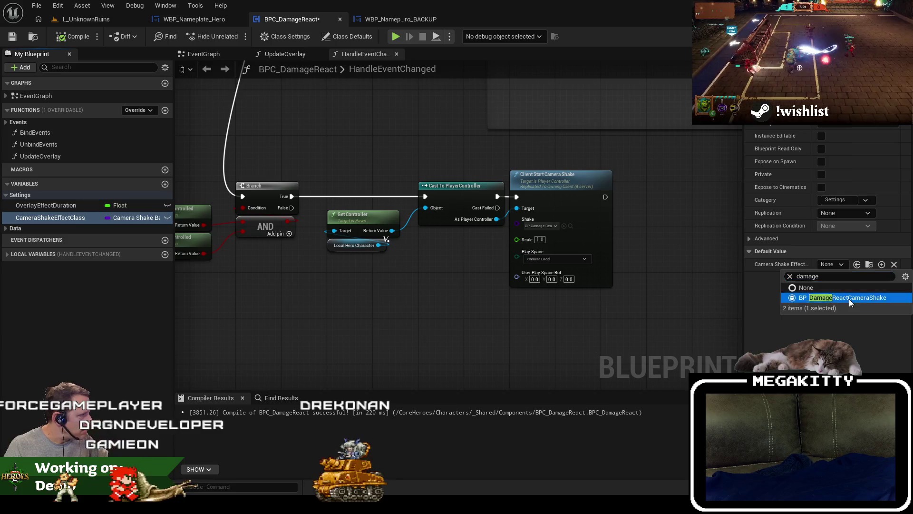
{"action": "left_click", "coordinate": [849, 298]}
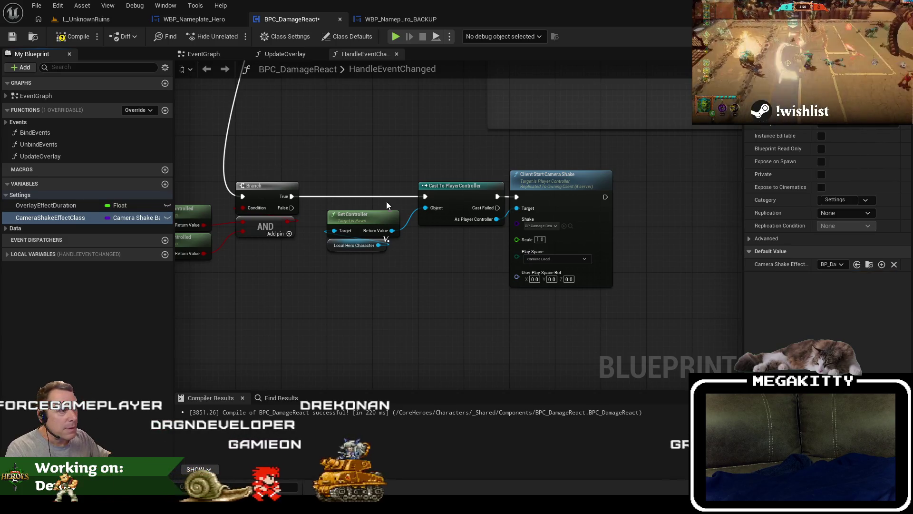
Add a CameraShakeEffectClass getter, clear the node's fixed shake class, and wire the getter into Shake.
{"action": "mouse_move", "coordinate": [50, 217]}
{"action": "left_mouse_down"}
{"action": "mouse_move", "coordinate": [505, 299]}
{"action": "mouse_move", "coordinate": [508, 310]}
{"action": "left_mouse_up"}
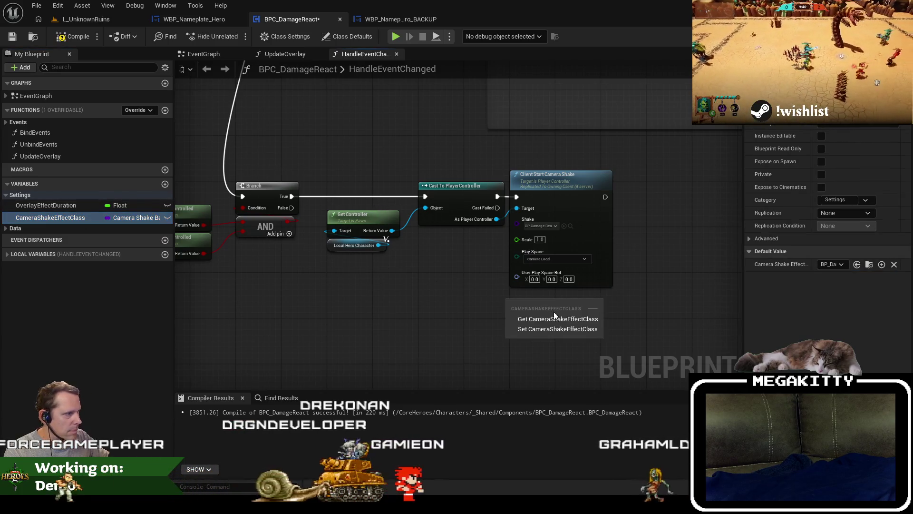
{"action": "left_click", "coordinate": [547, 317]}
{"action": "left_click", "coordinate": [552, 229]}
{"action": "left_click", "coordinate": [543, 250]}
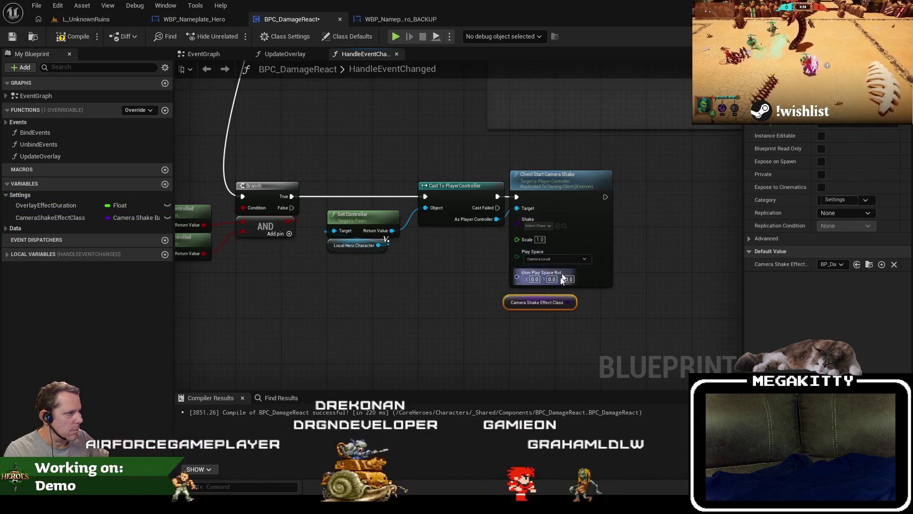
{"action": "left_click_drag", "start_coordinate": [568, 302], "coordinate": [523, 226]}
{"action": "left_click_drag", "start_coordinate": [527, 298], "coordinate": [536, 290]}
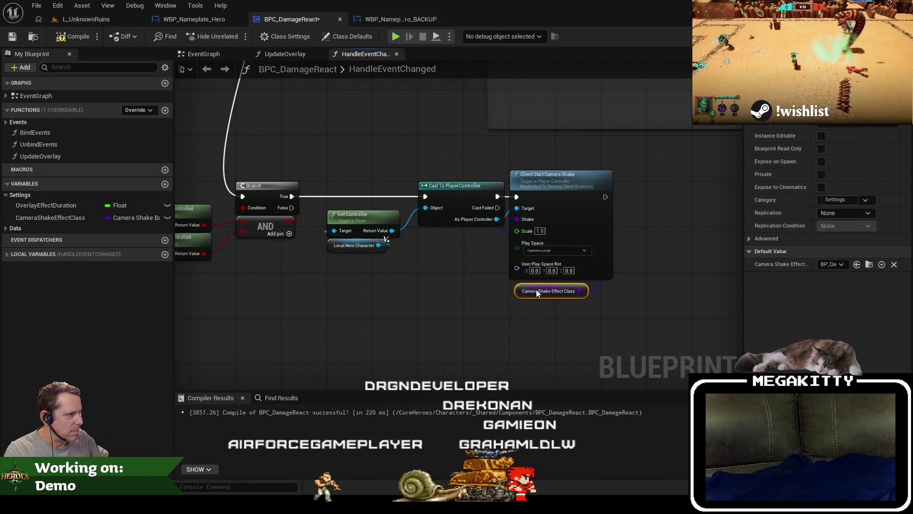
Rearrange the hero check, Get Controller, cast and camera shake nodes into a tighter layout.
{"action": "left_click_drag", "start_coordinate": [373, 277], "coordinate": [544, 303]}
{"action": "left_click", "coordinate": [342, 263]}
{"action": "left_click_drag", "start_coordinate": [395, 295], "coordinate": [267, 228]}
{"action": "mouse_move", "coordinate": [361, 235]}
{"action": "left_mouse_down"}
{"action": "mouse_move", "coordinate": [379, 224]}
{"action": "mouse_move", "coordinate": [272, 223]}
{"action": "left_mouse_up"}
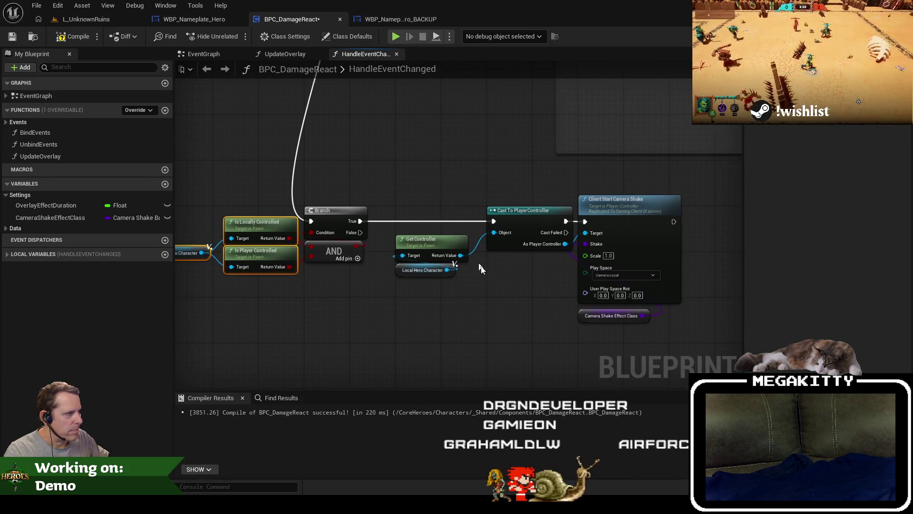
{"action": "left_click_drag", "start_coordinate": [422, 241], "coordinate": [518, 260]}
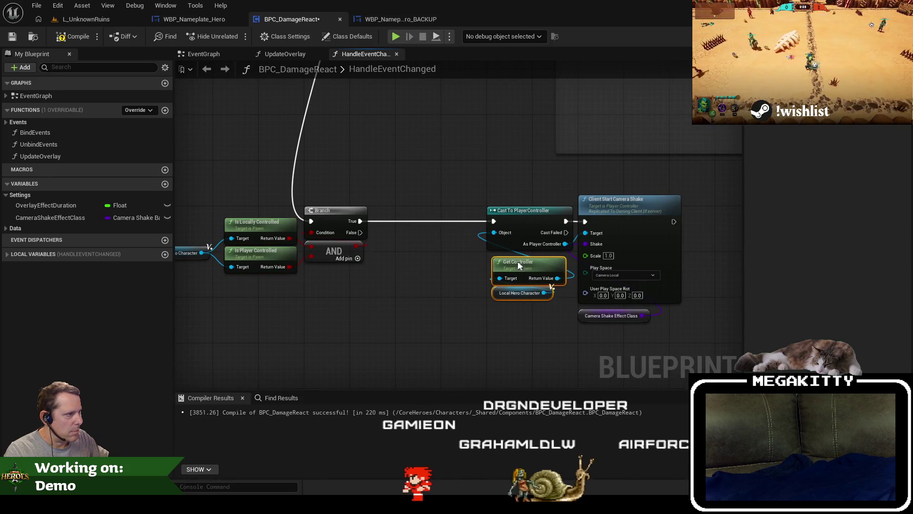
{"action": "mouse_move", "coordinate": [672, 347]}
{"action": "left_mouse_down"}
{"action": "mouse_move", "coordinate": [529, 217]}
{"action": "mouse_move", "coordinate": [438, 218]}
{"action": "left_mouse_up"}
{"action": "left_click", "coordinate": [341, 157]}
{"action": "scroll", "coordinate": [341, 157], "scroll_direction": "down", "scroll_amount": 2}
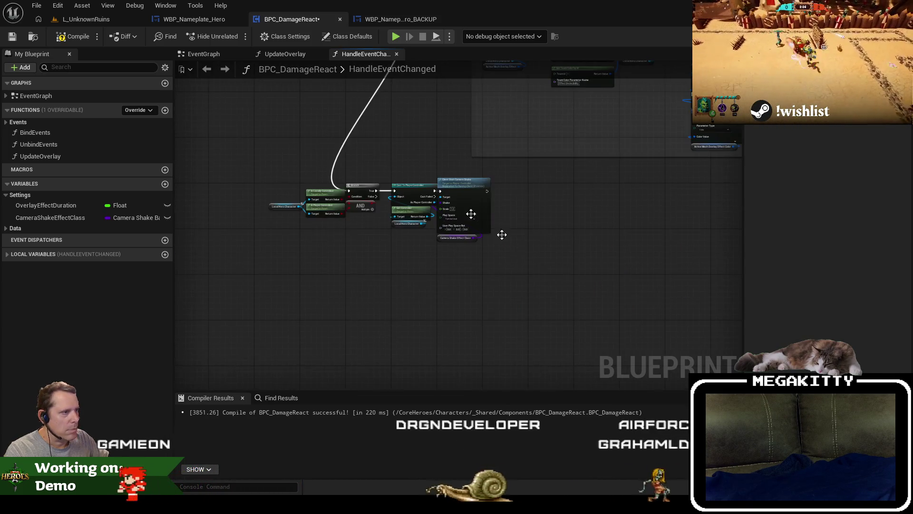
Select the branch and camera shake nodes and shift the group right and down.
{"action": "left_click_drag", "start_coordinate": [547, 285], "coordinate": [310, 202]}
{"action": "scroll", "coordinate": [309, 202], "scroll_direction": "down", "scroll_amount": 2}
{"action": "left_click_drag", "start_coordinate": [398, 324], "coordinate": [386, 295]}
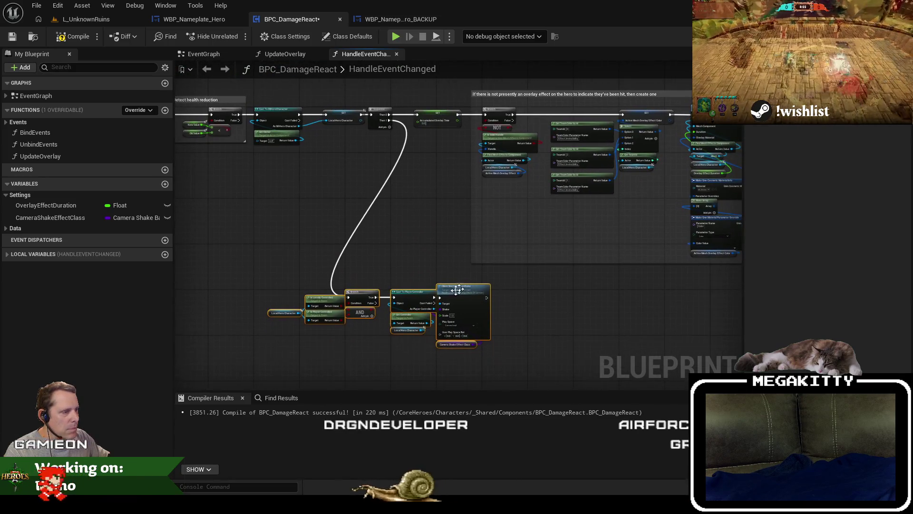
{"action": "mouse_move", "coordinate": [456, 291]}
{"action": "left_mouse_down"}
{"action": "mouse_move", "coordinate": [561, 303]}
{"action": "mouse_move", "coordinate": [552, 293]}
{"action": "left_mouse_up"}
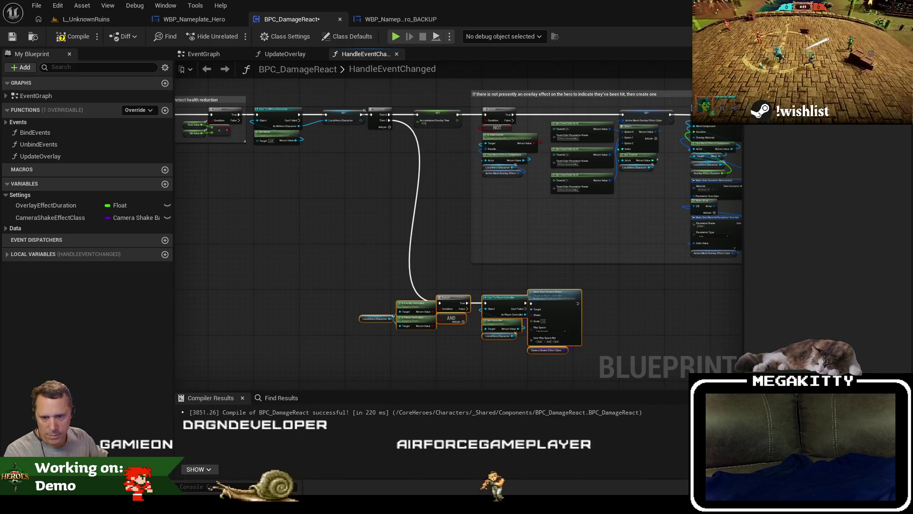
Comment the selected nodes, titling it to play the camera shake if the hero is a local player.
{"action": "type", "text": "c"}
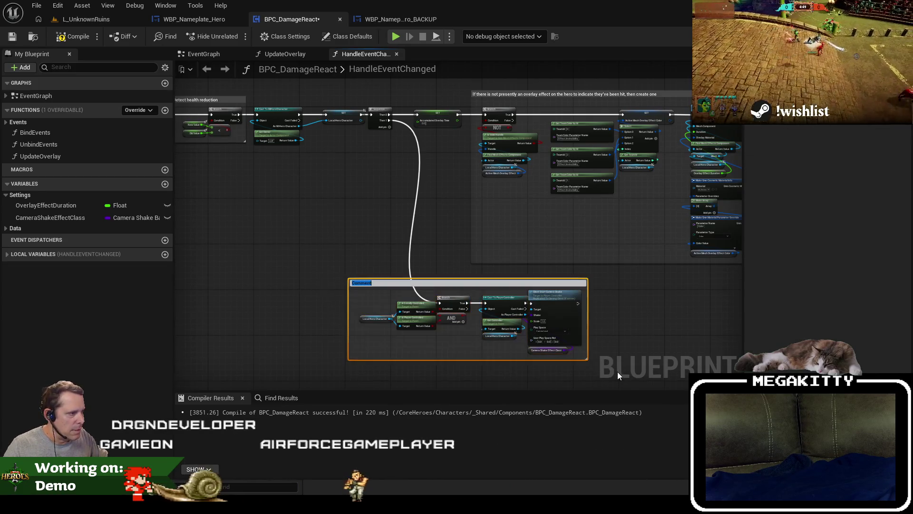
{"action": "type", "text": "Play a subtle camera sh"}
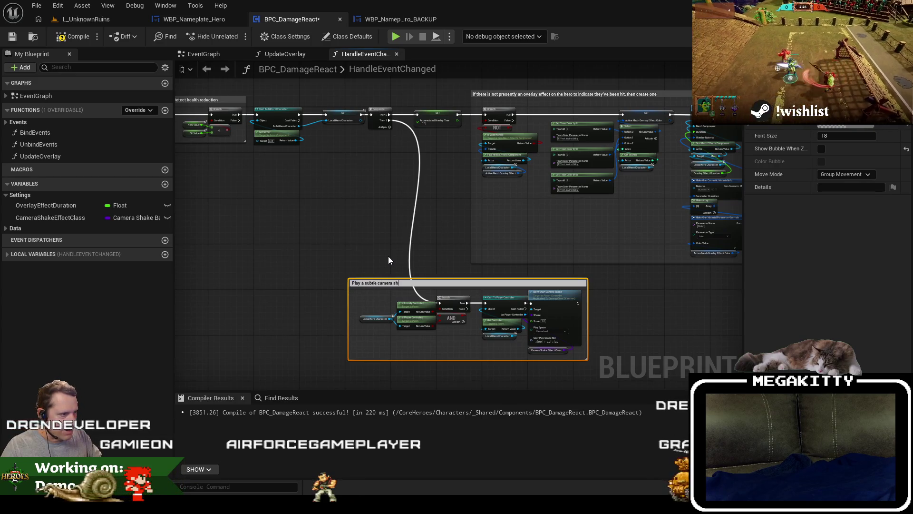
{"action": "key", "text": "Home"}
{"action": "type", "text": "If t"}
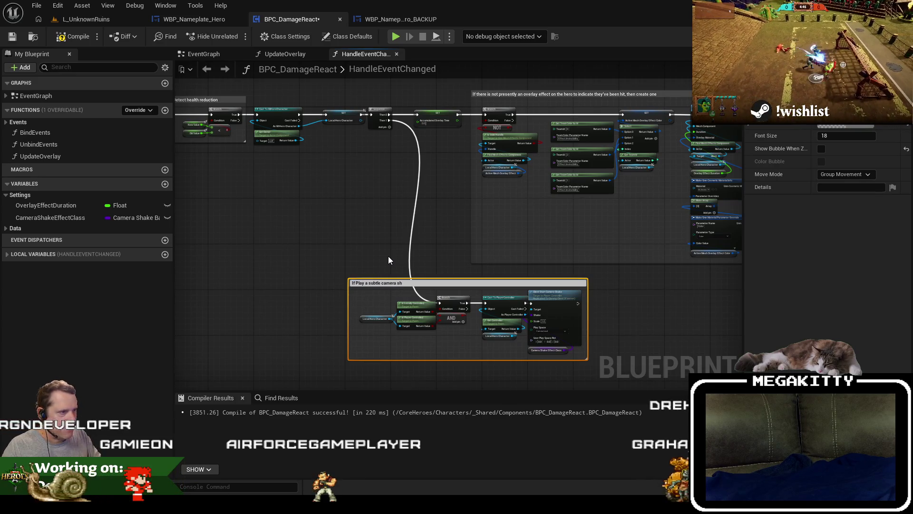
{"action": "type", "text": "he hero is locally"}
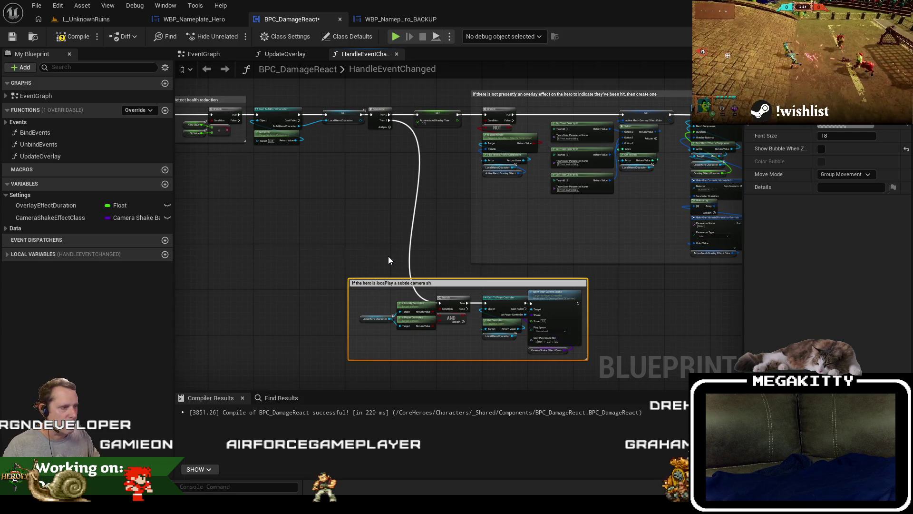
{"action": "key", "text": "BackSpace"}
{"action": "key", "text": "BackSpace"}
{"action": "key", "text": "BackSpace"}
{"action": "type", "text": "a local playe"}
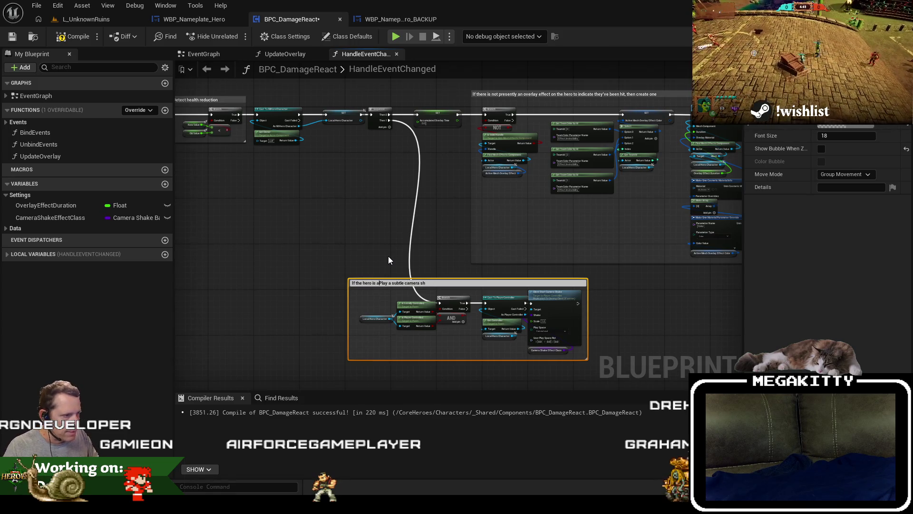
{"action": "type", "text": "r, then p"}
{"action": "key", "text": "Delete"}
{"action": "key", "text": "End"}
{"action": "type", "text": "ake"}
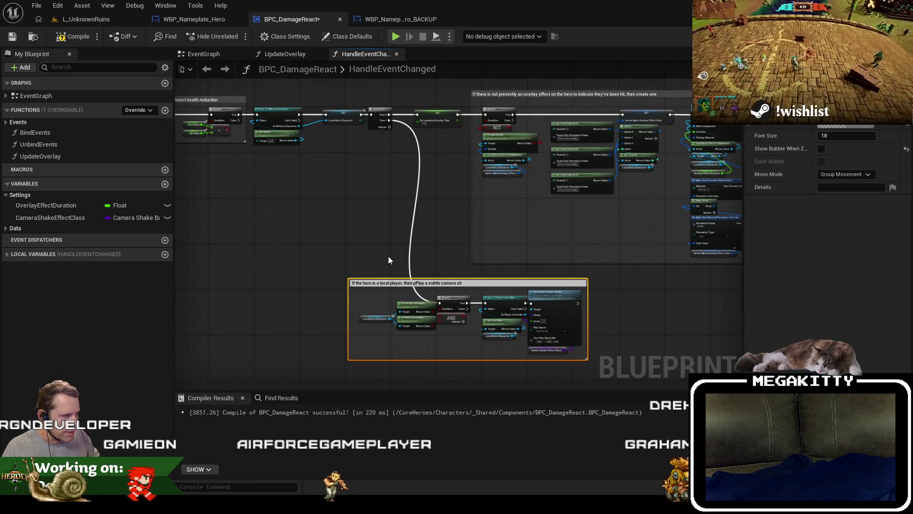
{"action": "left_click", "coordinate": [389, 260]}
Compile BPC_DamageReact and switch to the L_UnknownRuins level.
{"action": "left_click_drag", "start_coordinate": [388, 237], "coordinate": [388, 218]}
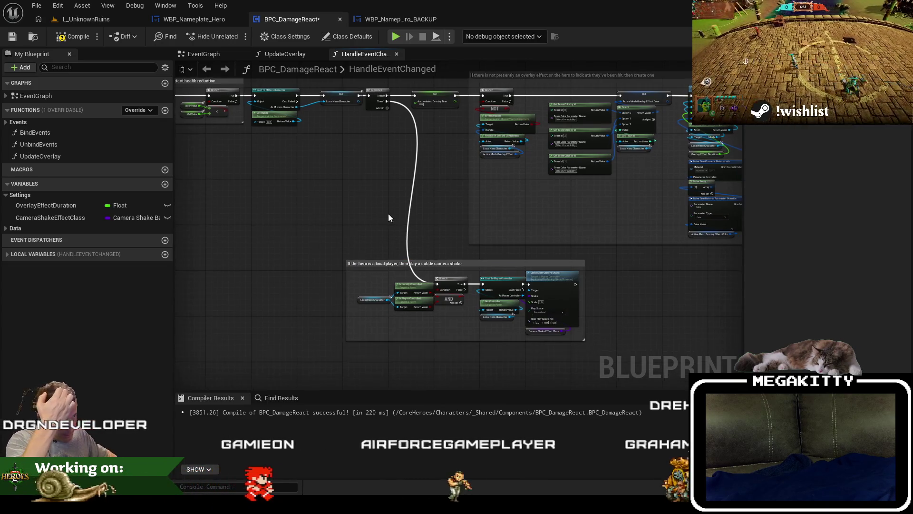
{"action": "scroll", "coordinate": [667, 356], "scroll_direction": "up", "scroll_amount": 2}
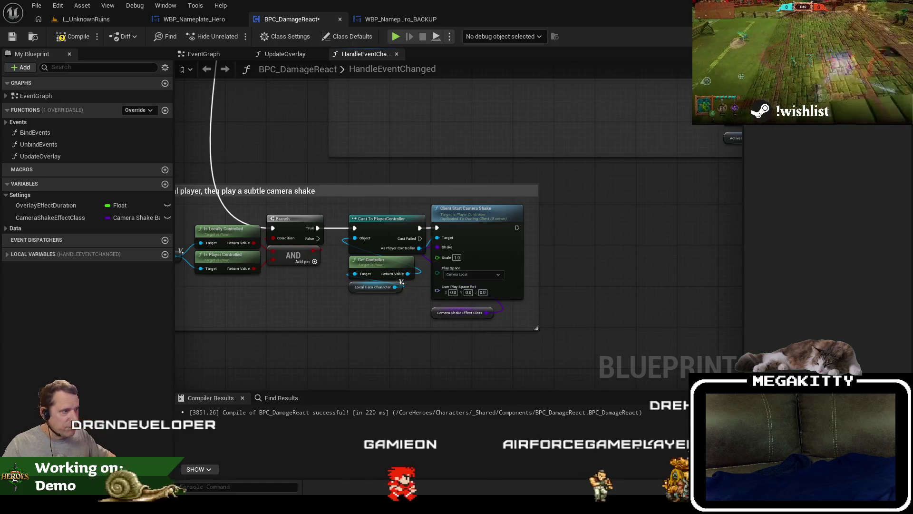
{"action": "scroll", "coordinate": [526, 318], "scroll_direction": "up", "scroll_amount": 1}
{"action": "scroll", "coordinate": [525, 318], "scroll_direction": "down", "scroll_amount": 1}
{"action": "left_click", "coordinate": [510, 340]}
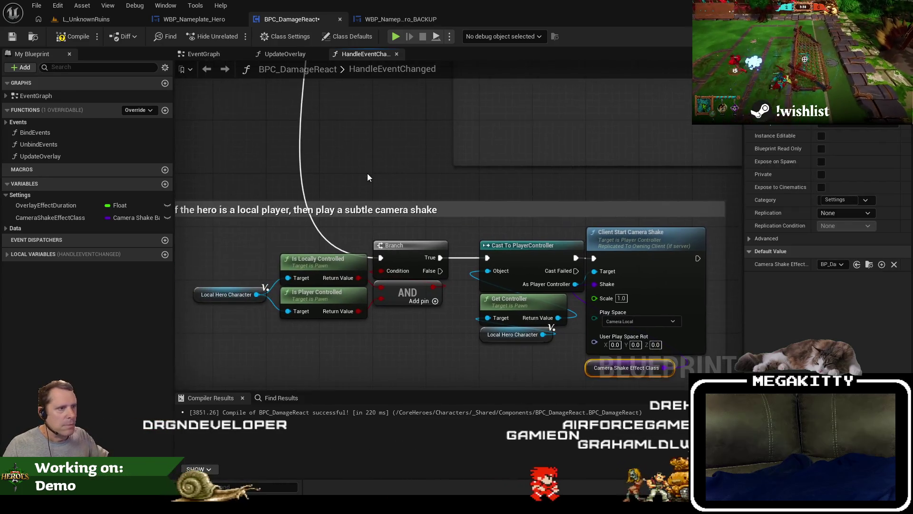
{"action": "left_click", "coordinate": [367, 173]}
{"action": "left_click", "coordinate": [71, 36]}
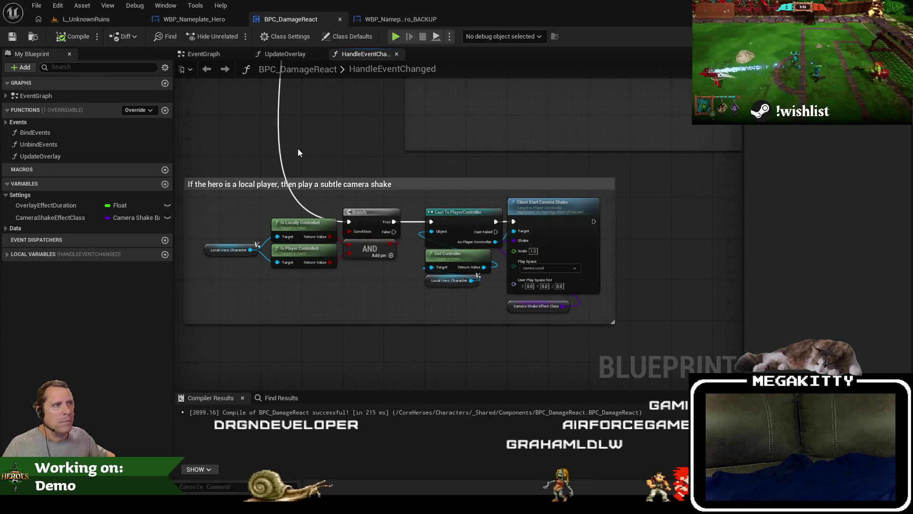
{"action": "left_click_drag", "start_coordinate": [297, 147], "coordinate": [398, 172]}
{"action": "left_click", "coordinate": [83, 18]}
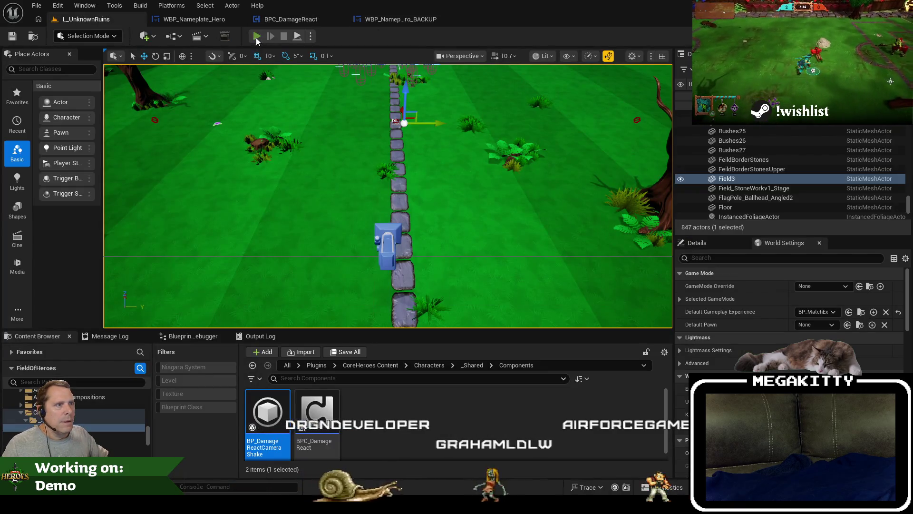
Start a fullscreen playtest of L_UnknownRuins with Dodger as the hero.
{"action": "left_click", "coordinate": [256, 37]}
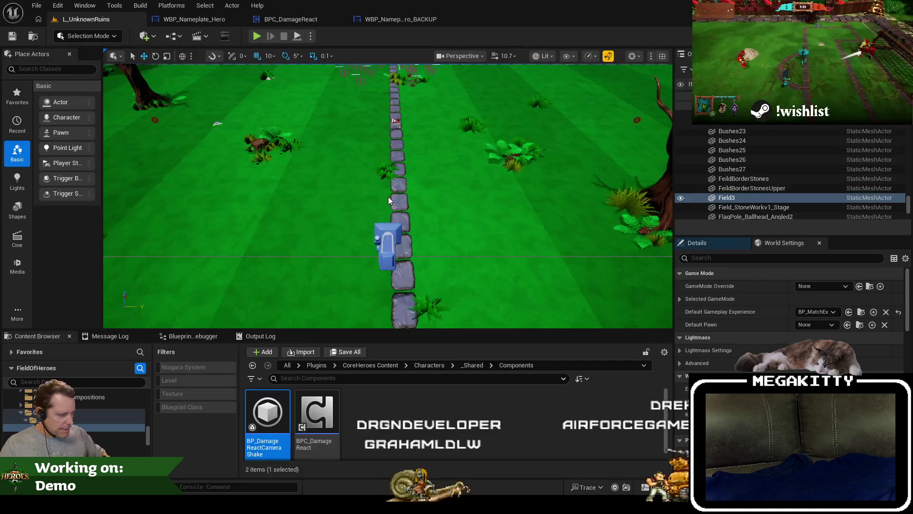
{"action": "key", "text": "F11"}
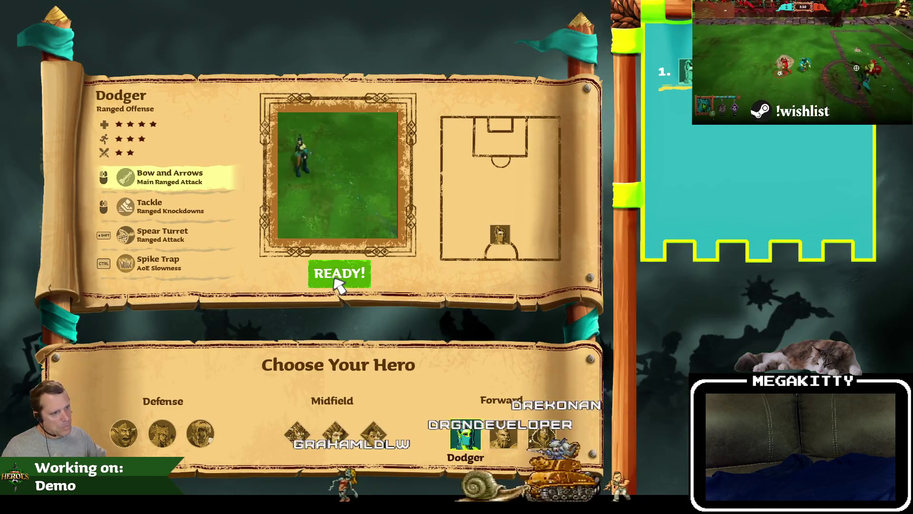
{"action": "left_click", "coordinate": [334, 280]}
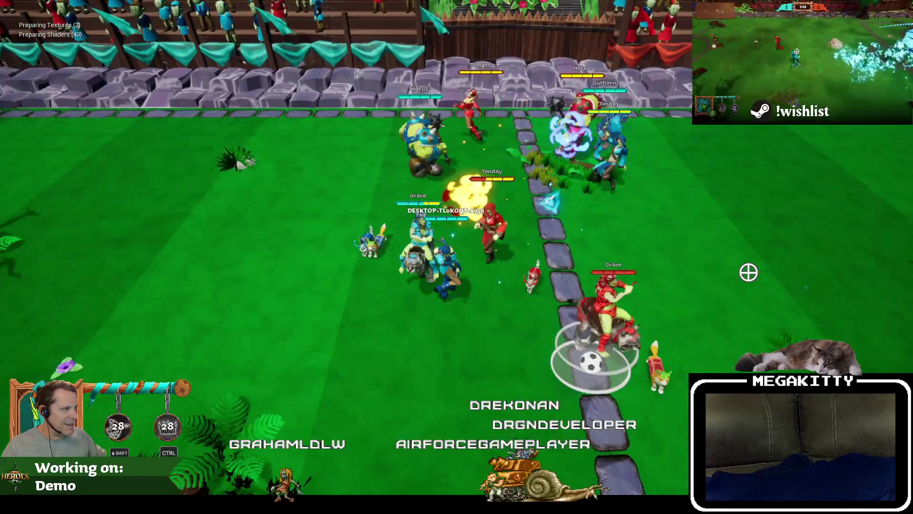
Run Dodger around the pitch, catch and shoot the ball to the upper right, then stop the playtest.
{"action": "key", "text": "a"}
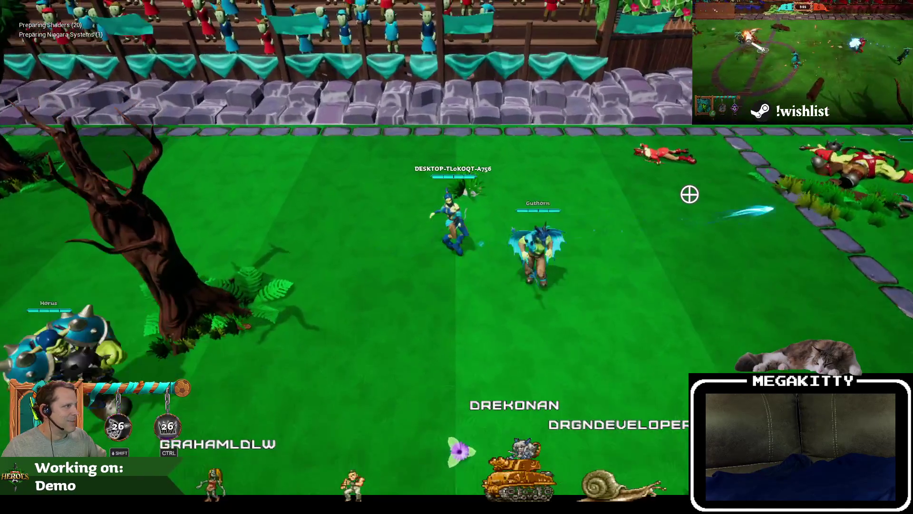
{"action": "key", "text": "s"}
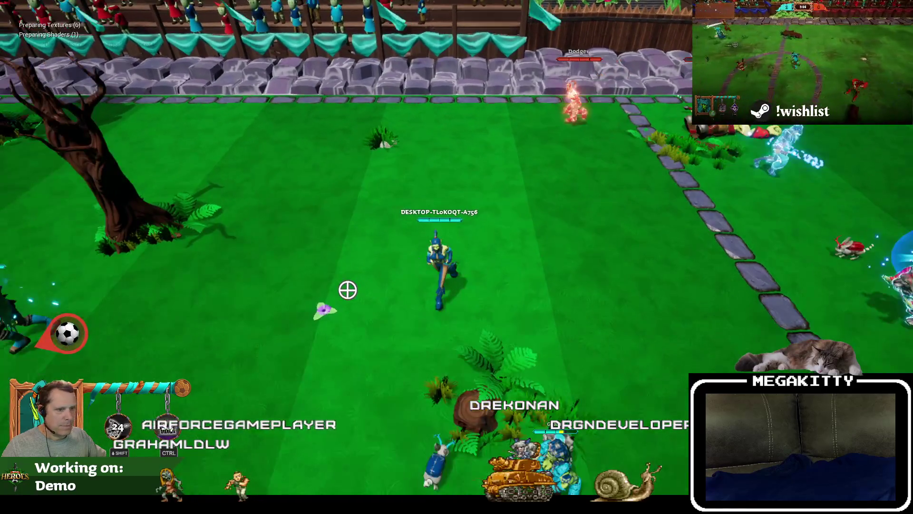
{"action": "key", "text": "s"}
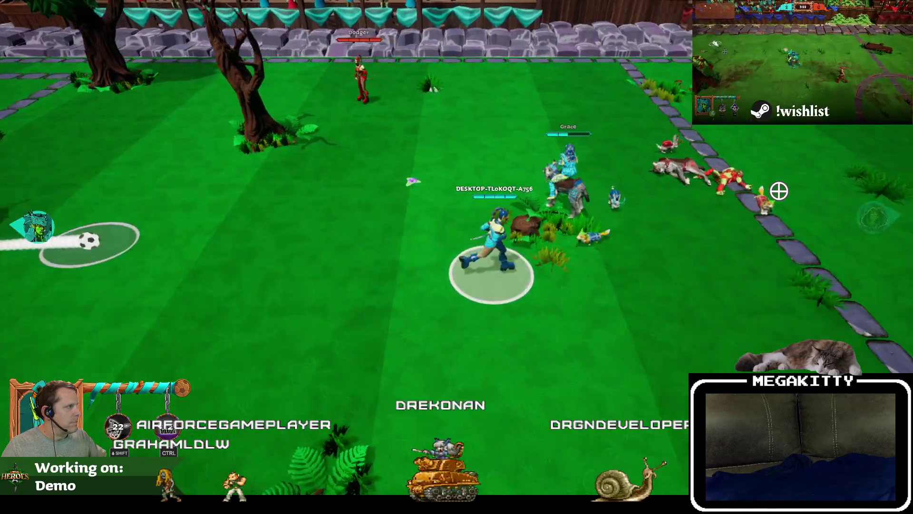
{"action": "key", "text": "d"}
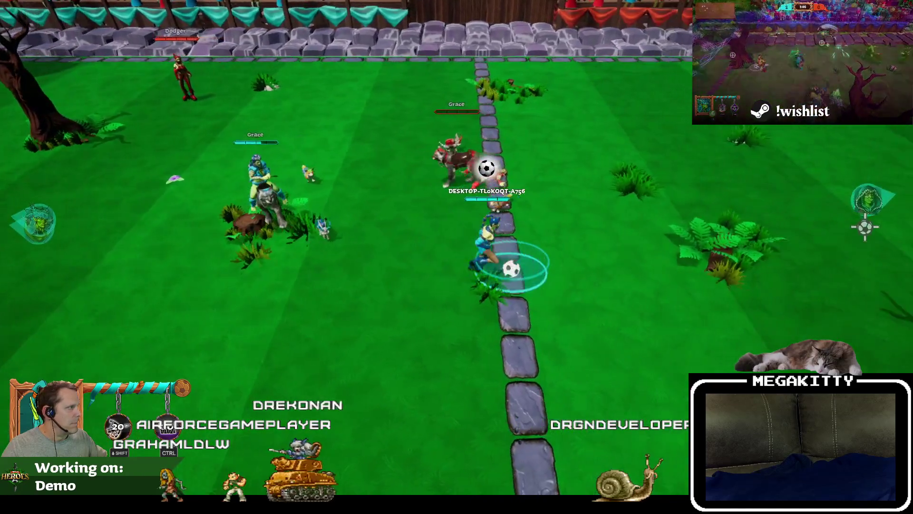
{"action": "key", "text": "d"}
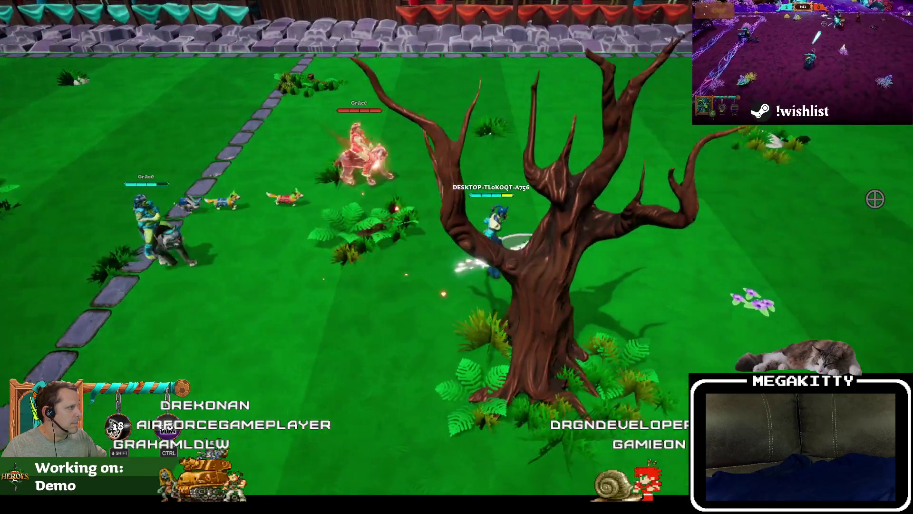
{"action": "left_click", "coordinate": [875, 199]}
{"action": "key", "text": "d"}
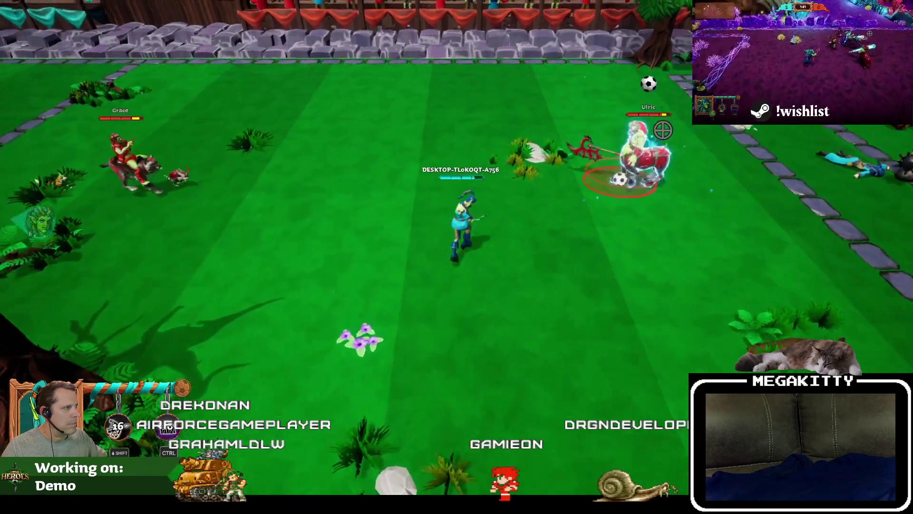
{"action": "key", "text": "a"}
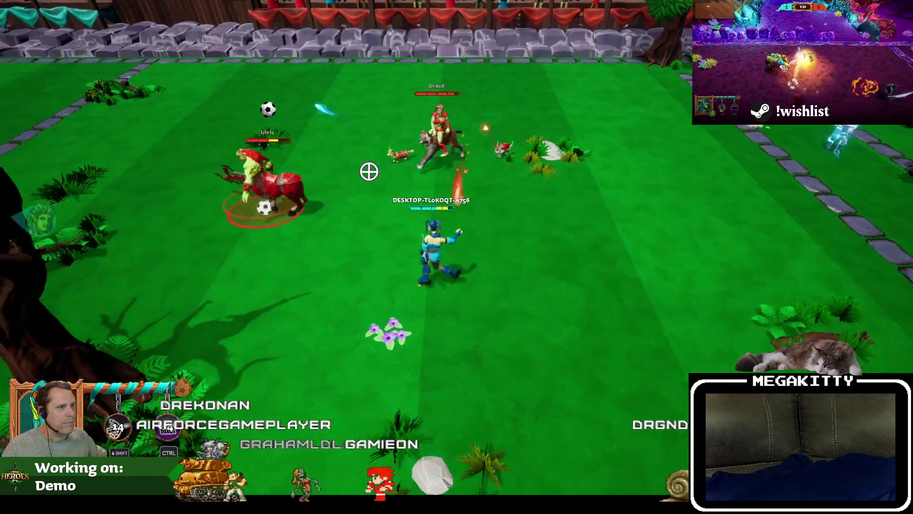
{"action": "key", "text": "a"}
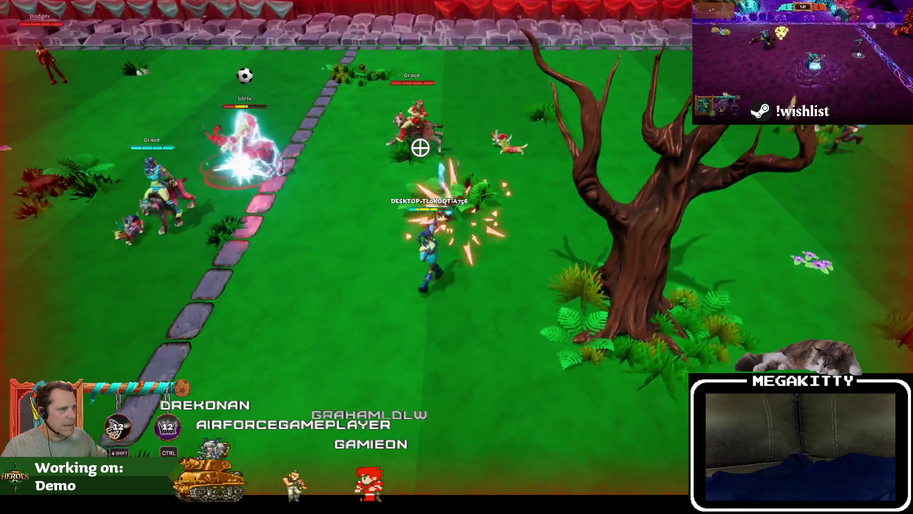
{"action": "key", "text": "a"}
{"action": "key", "text": "d"}
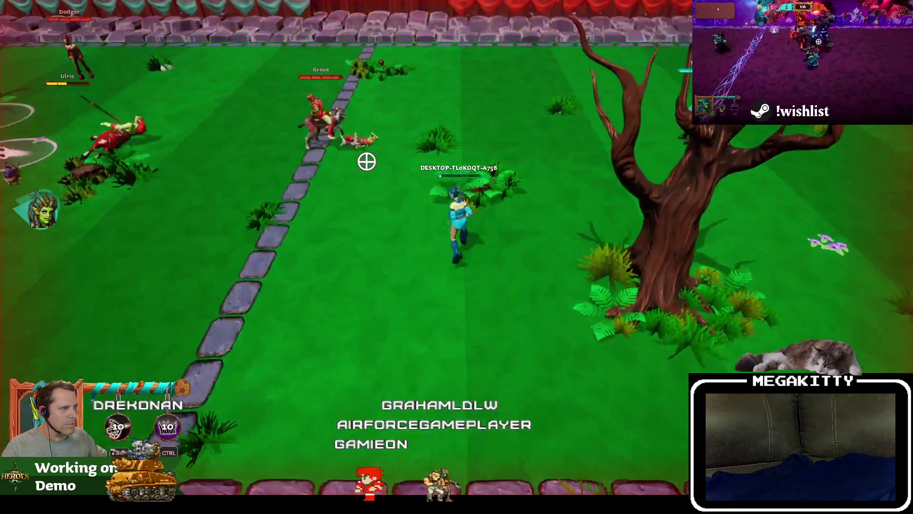
{"action": "key", "text": "d"}
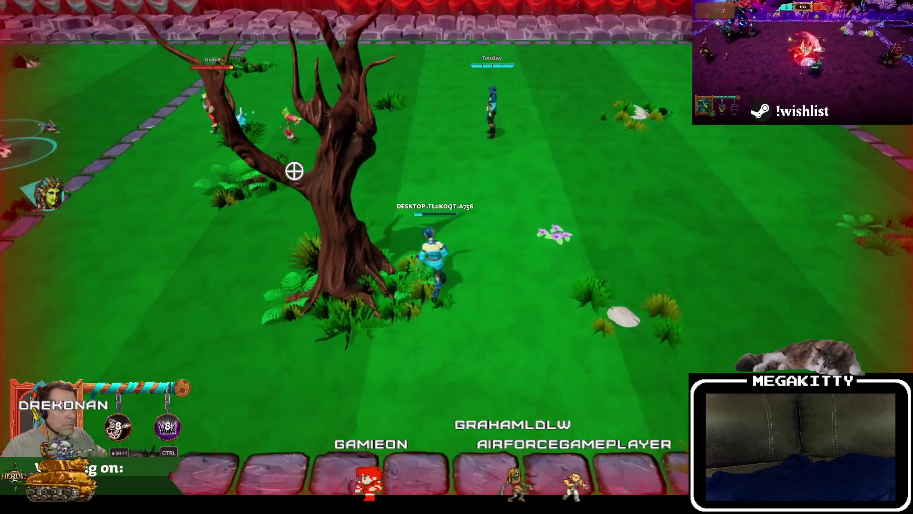
{"action": "key", "text": "a"}
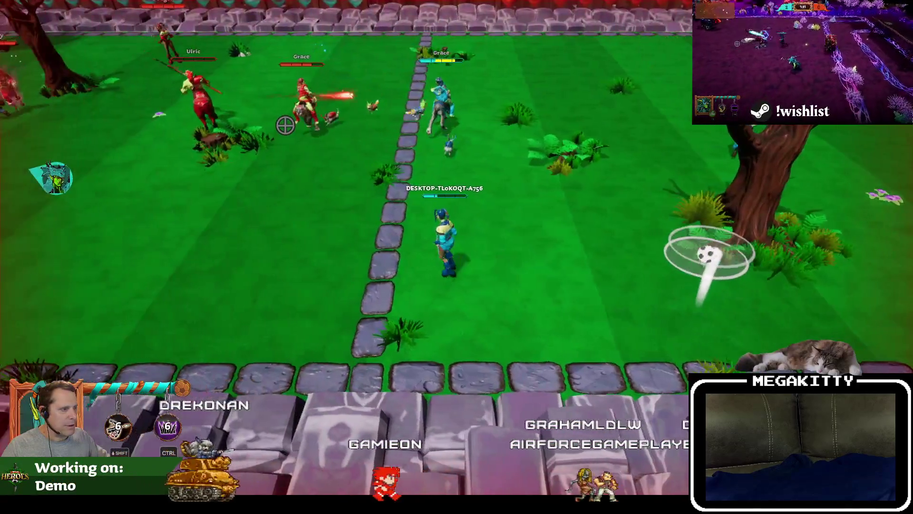
{"action": "key", "text": "Escape"}
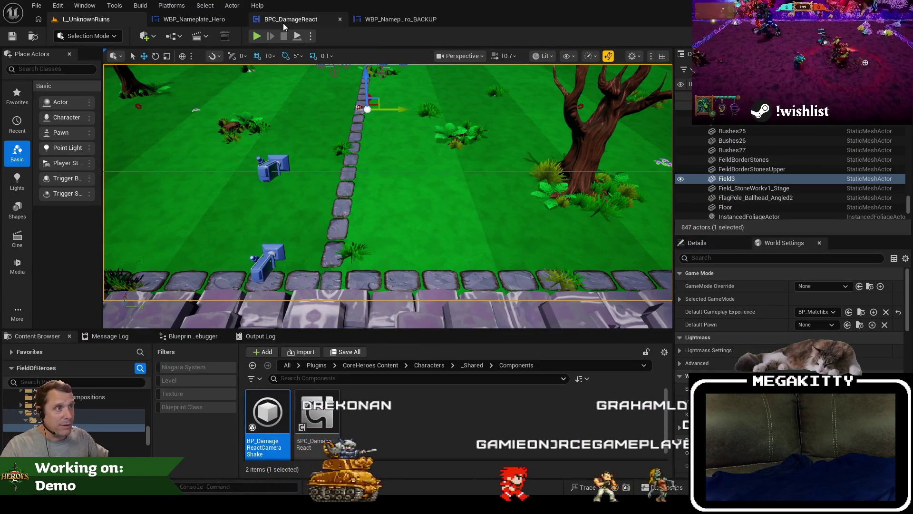
Open WBP_Nameplate_Hero and inspect its LastHealthValue and LastHealthDrainDelay variables.
{"action": "left_click", "coordinate": [190, 19]}
{"action": "left_click", "coordinate": [69, 197]}
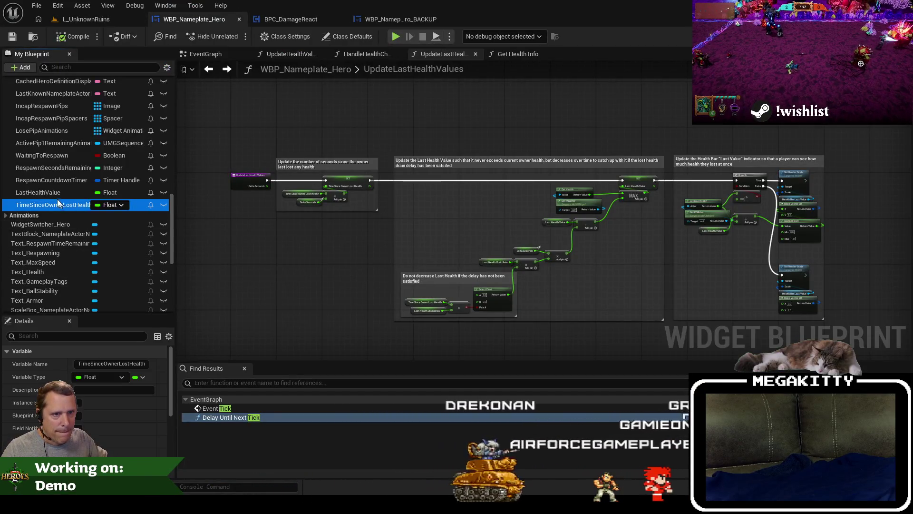
{"action": "scroll", "coordinate": [50, 193], "scroll_direction": "up", "scroll_amount": 5}
{"action": "scroll", "coordinate": [50, 192], "scroll_direction": "up", "scroll_amount": 3}
{"action": "left_click", "coordinate": [65, 185]}
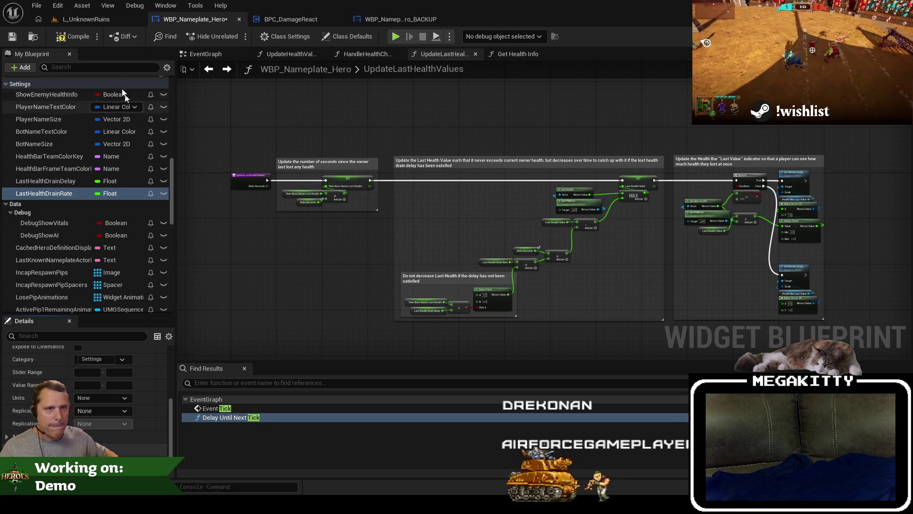
Compile and save WBP_Nameplate_Hero, then return to L_UnknownRuins.
{"action": "left_click", "coordinate": [68, 38]}
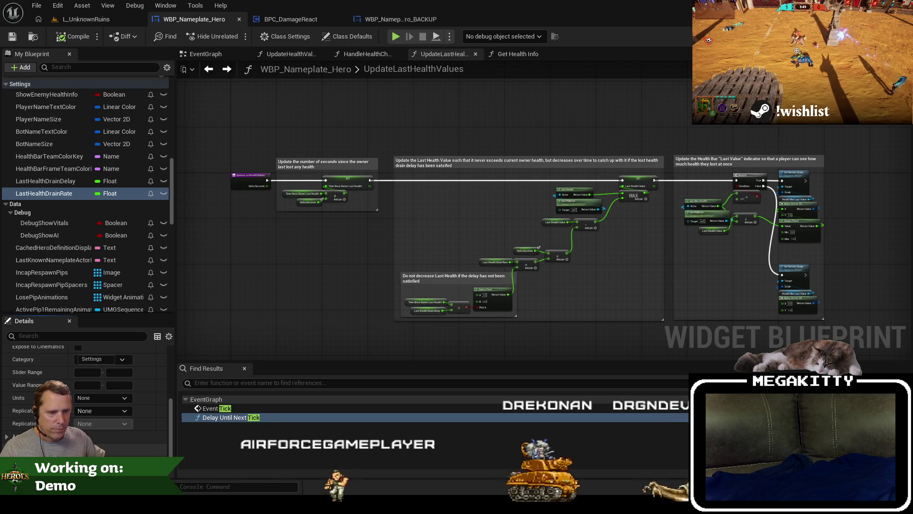
{"action": "left_click", "coordinate": [15, 36]}
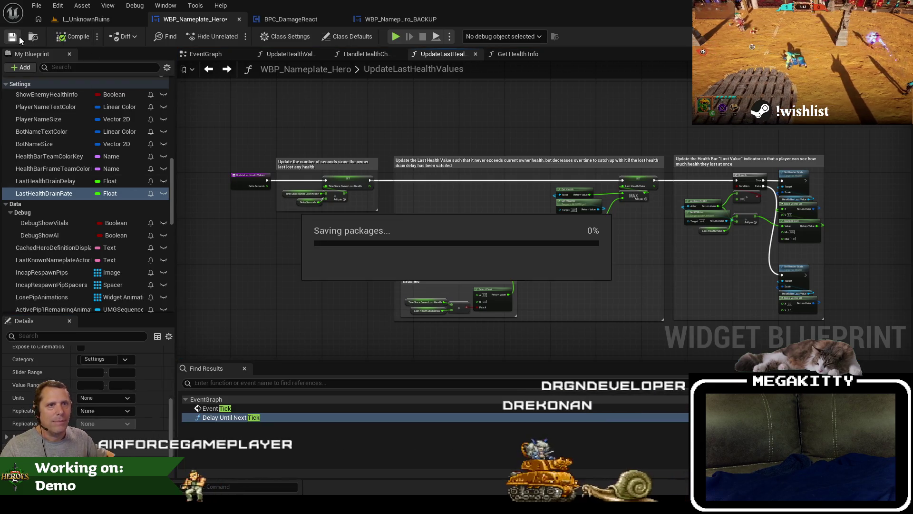
{"action": "left_click", "coordinate": [87, 22]}
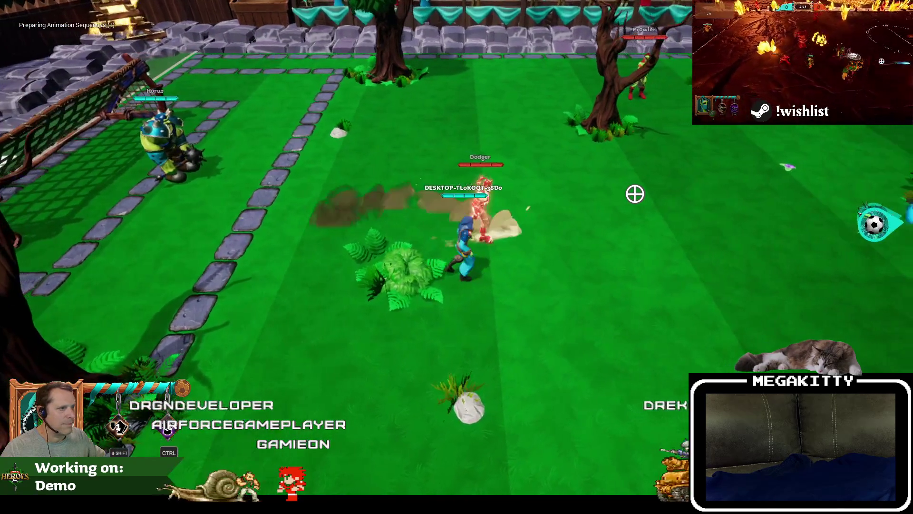
End the second L_UnknownRuins play session with Esc.
{"action": "key", "text": "Escape"}
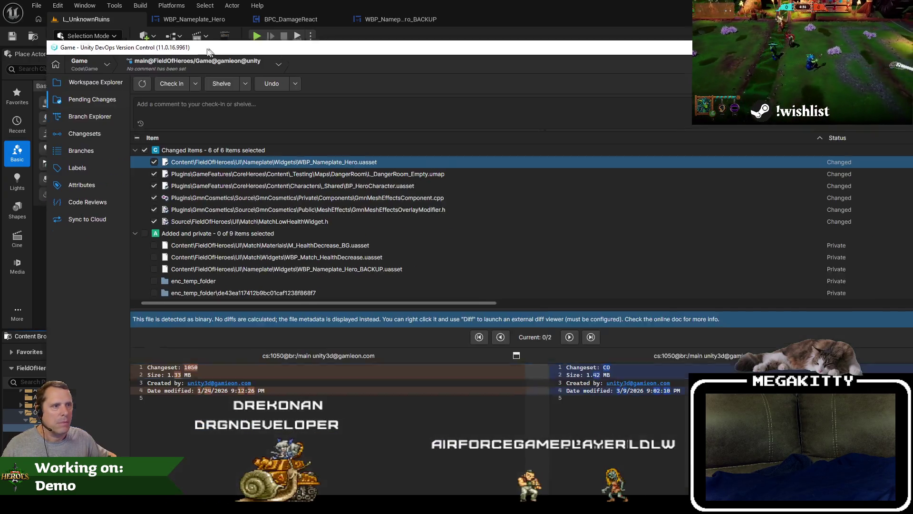
Maximize the window and view diffs for GmnMeshEffectsOverlayModifier.h, MatchLowHealthWidget.h and L_DangerRoom_Empty.umap.
{"action": "double_click", "coordinate": [208, 51]}
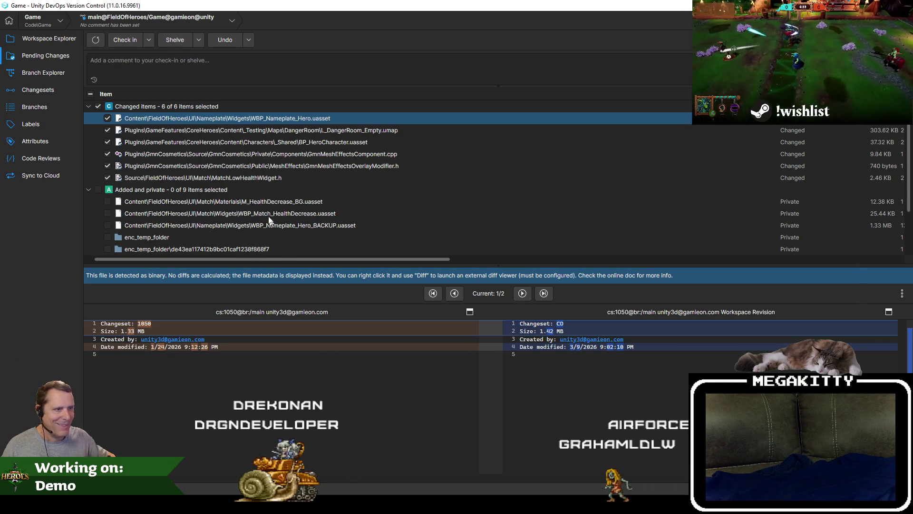
{"action": "left_click", "coordinate": [271, 165]}
{"action": "left_click", "coordinate": [268, 178]}
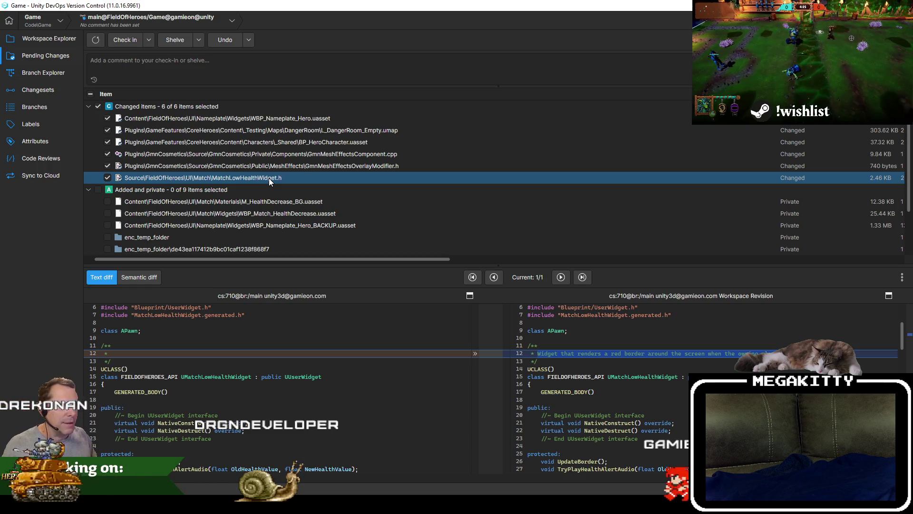
{"action": "left_click", "coordinate": [286, 130]}
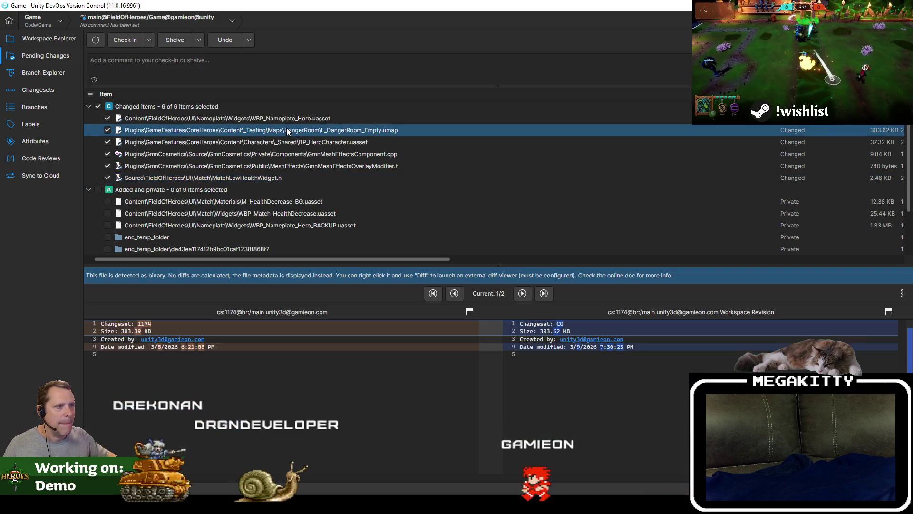